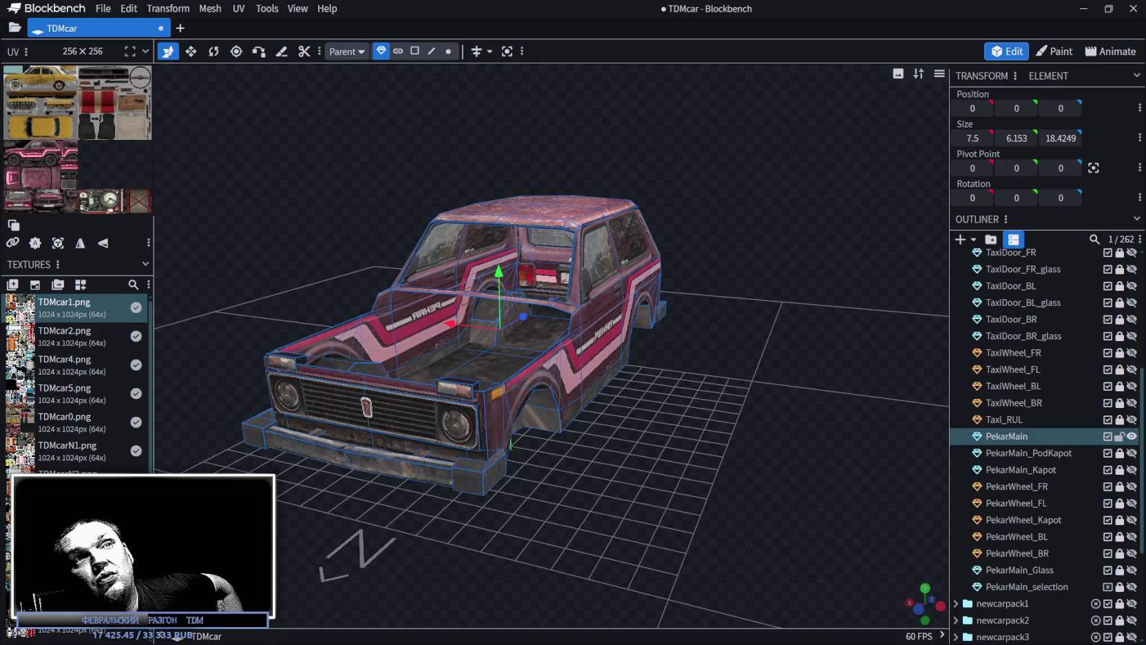
# - Show the pink Niva's body, hood, wheels and glass, briefly revealing then re-hiding PekarMain_selection
pyautogui.press('Escape')
pyautogui.click(1132, 436)
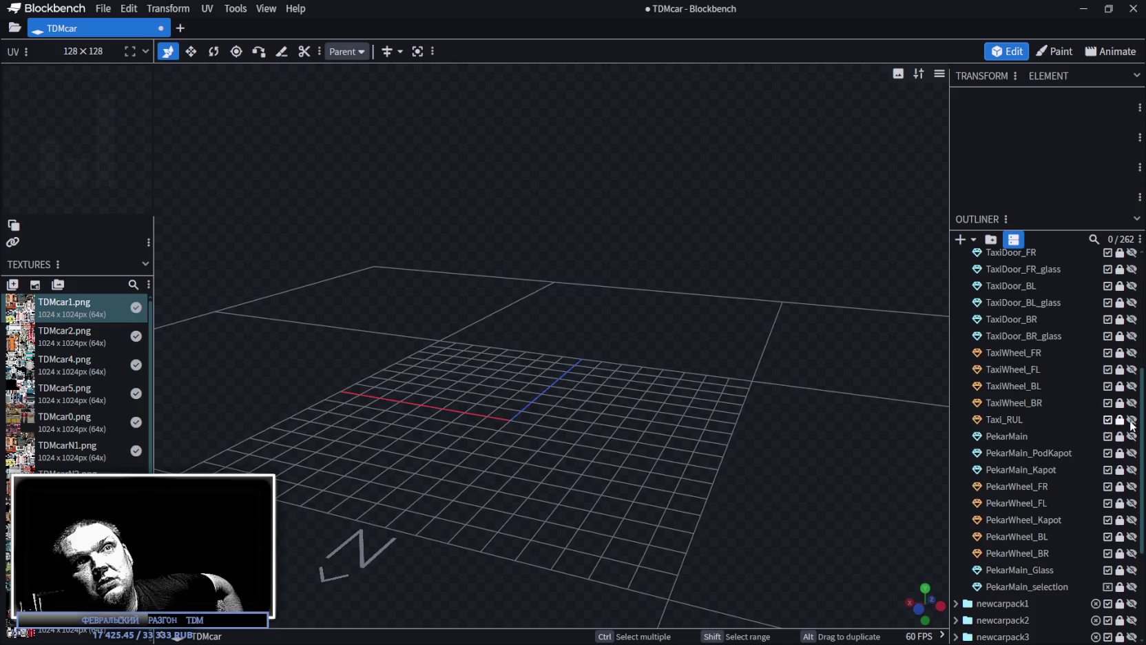
pyautogui.moveTo(1133, 440); pyautogui.dragTo(1134, 575)
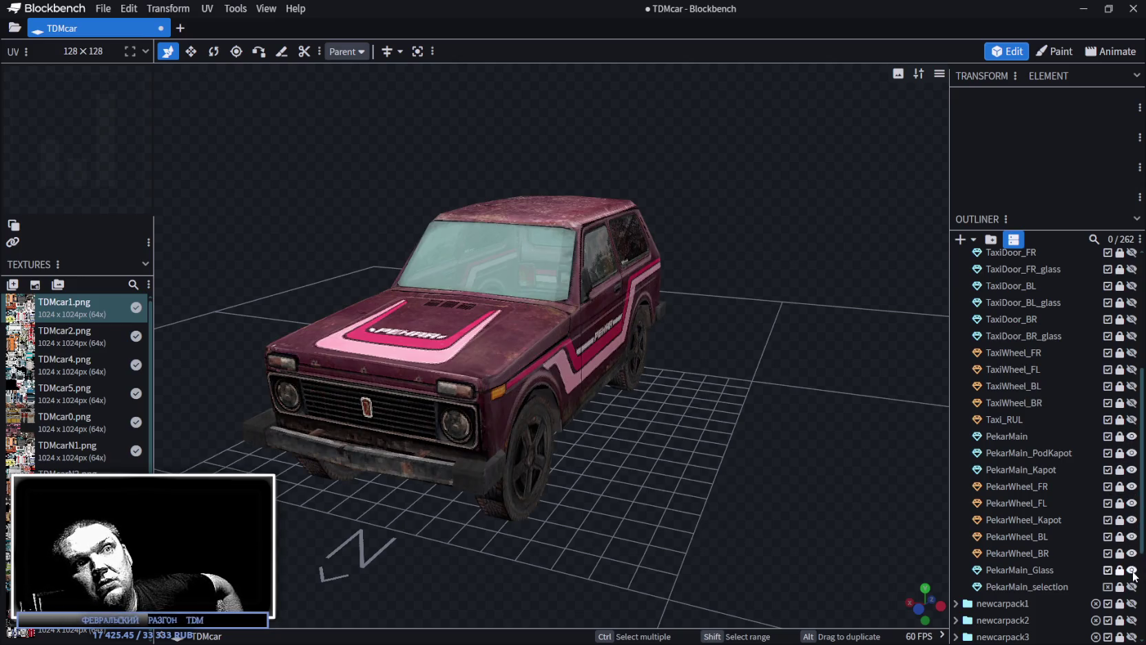
pyautogui.click(1133, 586)
pyautogui.moveTo(634, 383)
pyautogui.mouseDown()
pyautogui.moveTo(648, 379)
pyautogui.moveTo(545, 440)
pyautogui.moveTo(695, 397)
pyautogui.moveTo(827, 427)
pyautogui.mouseUp()
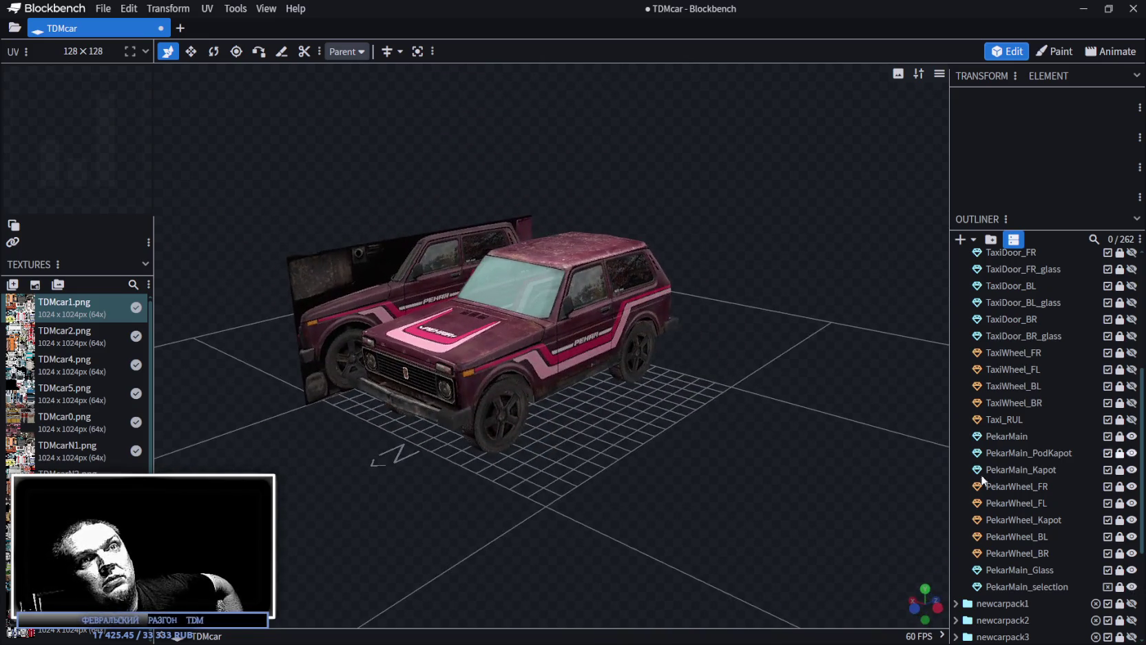
pyautogui.click(1133, 586)
pyautogui.moveTo(685, 422)
pyautogui.mouseDown()
pyautogui.moveTo(735, 449)
pyautogui.moveTo(703, 455)
pyautogui.moveTo(706, 470)
pyautogui.moveTo(827, 484)
pyautogui.moveTo(868, 475)
pyautogui.mouseUp()
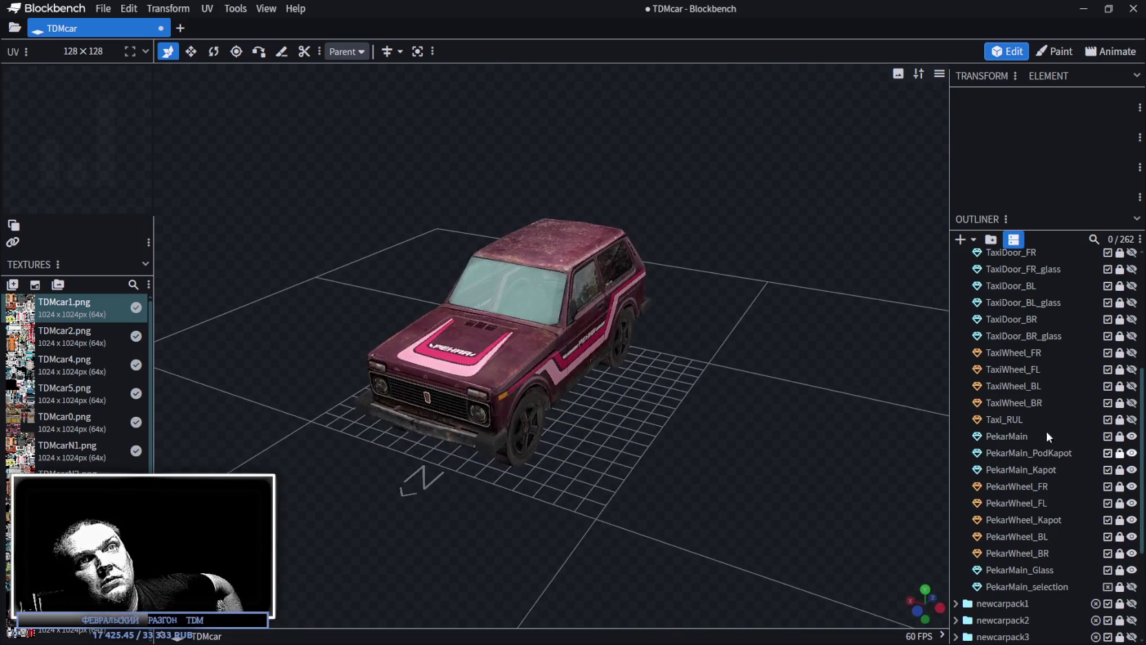
# - Hide the Niva and show the taxi's body, interior, lamps, red seats, windows and trunk
pyautogui.scroll(5, 1119, 375)
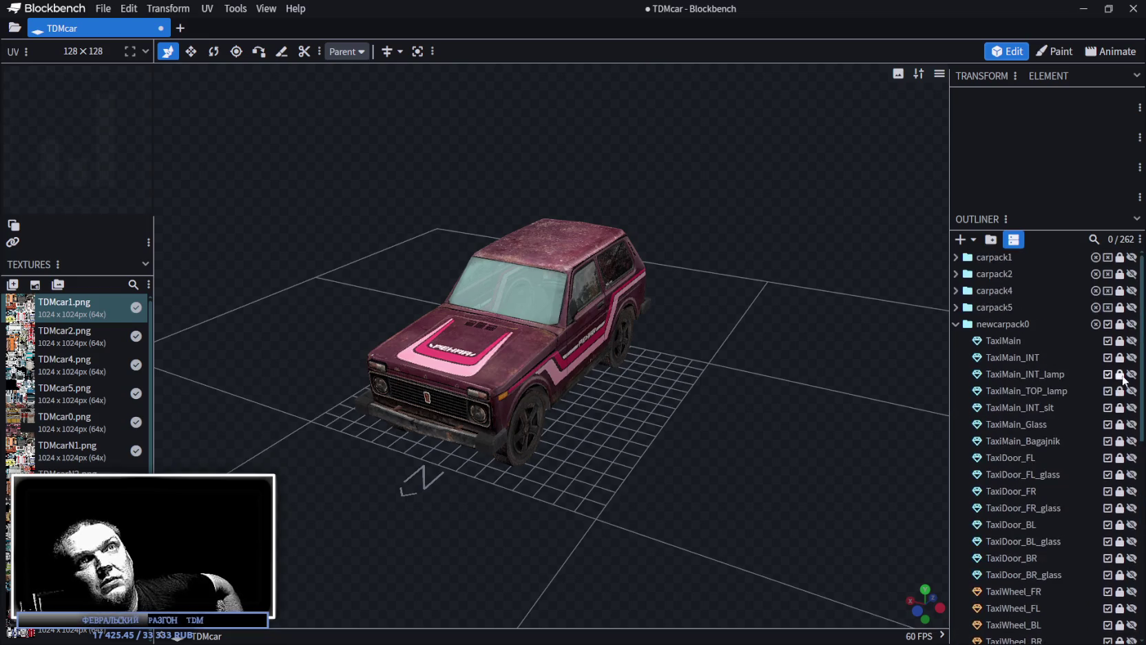
pyautogui.click(1132, 323)
pyautogui.click(1132, 324)
pyautogui.click(1131, 340)
pyautogui.click(1131, 357)
pyautogui.click(1132, 374)
pyautogui.click(1131, 390)
pyautogui.click(1132, 407)
pyautogui.click(1132, 424)
pyautogui.click(1131, 440)
# - Show all four taxi doors with their door glass
pyautogui.click(1132, 457)
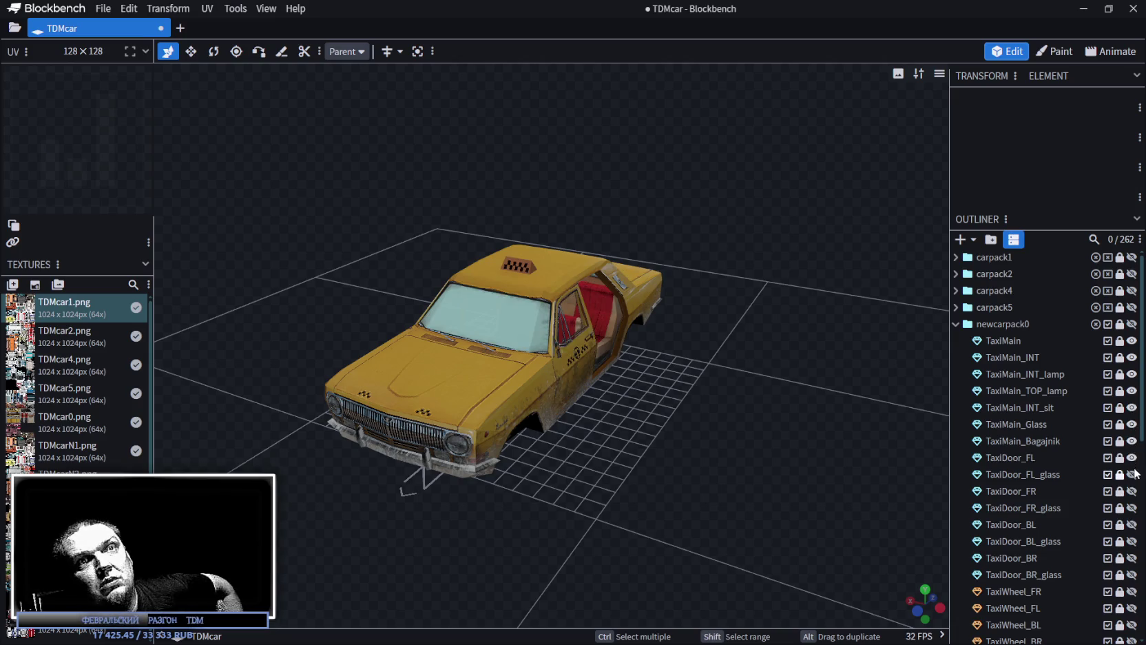
pyautogui.click(1132, 474)
pyautogui.click(1133, 491)
pyautogui.click(1133, 507)
pyautogui.click(1133, 525)
pyautogui.click(1133, 540)
pyautogui.click(1132, 558)
pyautogui.click(1132, 574)
# - Show the taxi's four wheels and steering wheel, viewed from the front-right
pyautogui.scroll(-3, 1133, 579)
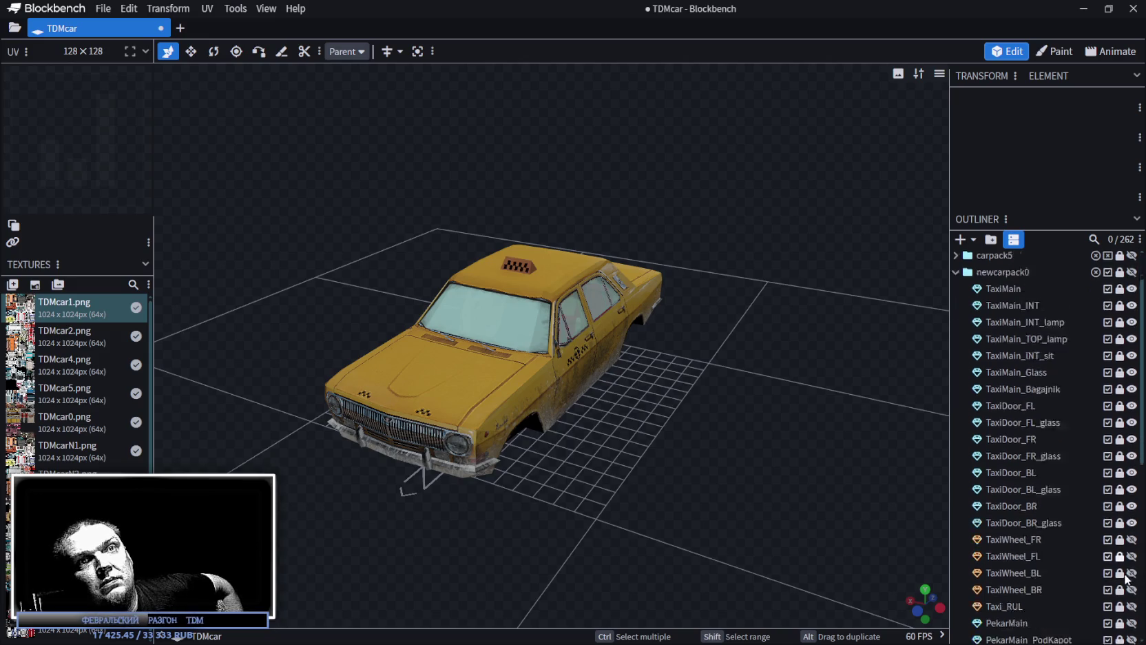
pyautogui.click(1131, 412)
pyautogui.click(1131, 428)
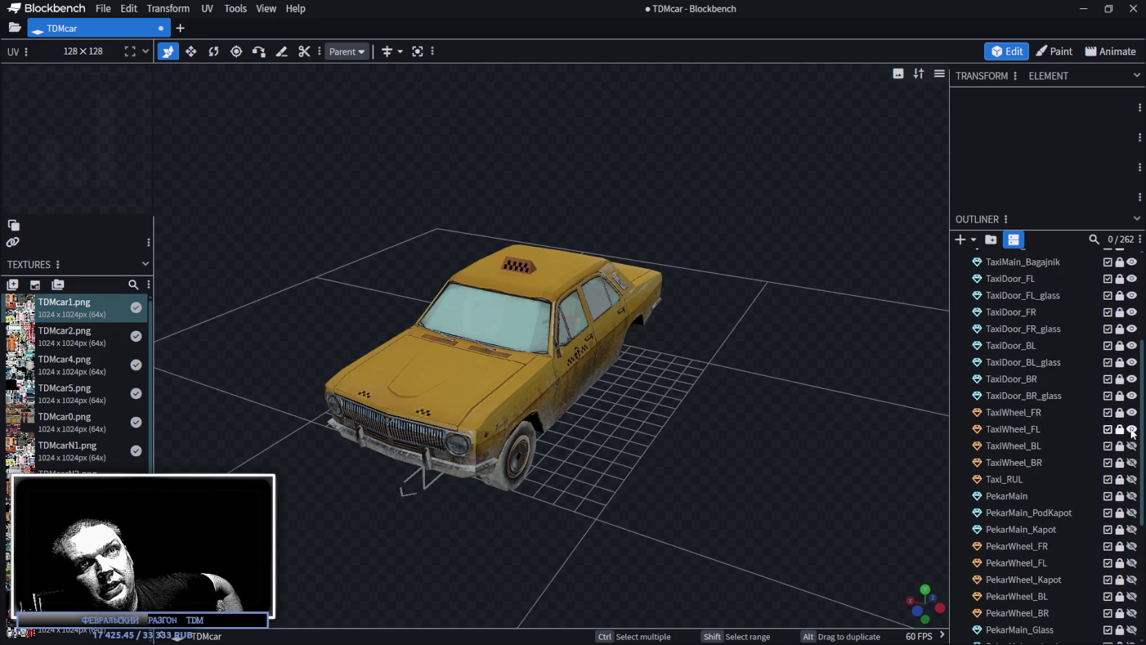
pyautogui.click(1131, 445)
pyautogui.click(1132, 463)
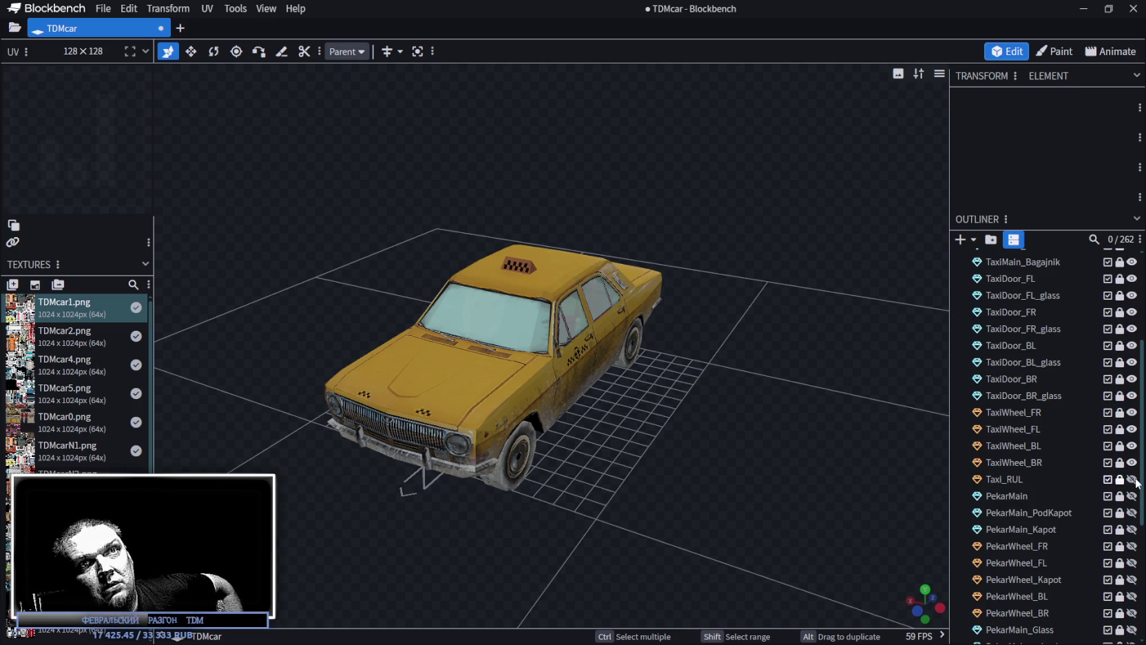
pyautogui.click(1133, 480)
pyautogui.moveTo(713, 440)
pyautogui.mouseDown()
pyautogui.moveTo(839, 406)
pyautogui.moveTo(568, 351)
pyautogui.moveTo(703, 450)
pyautogui.moveTo(534, 477)
pyautogui.mouseUp()
pyautogui.scroll(10, 686, 478)
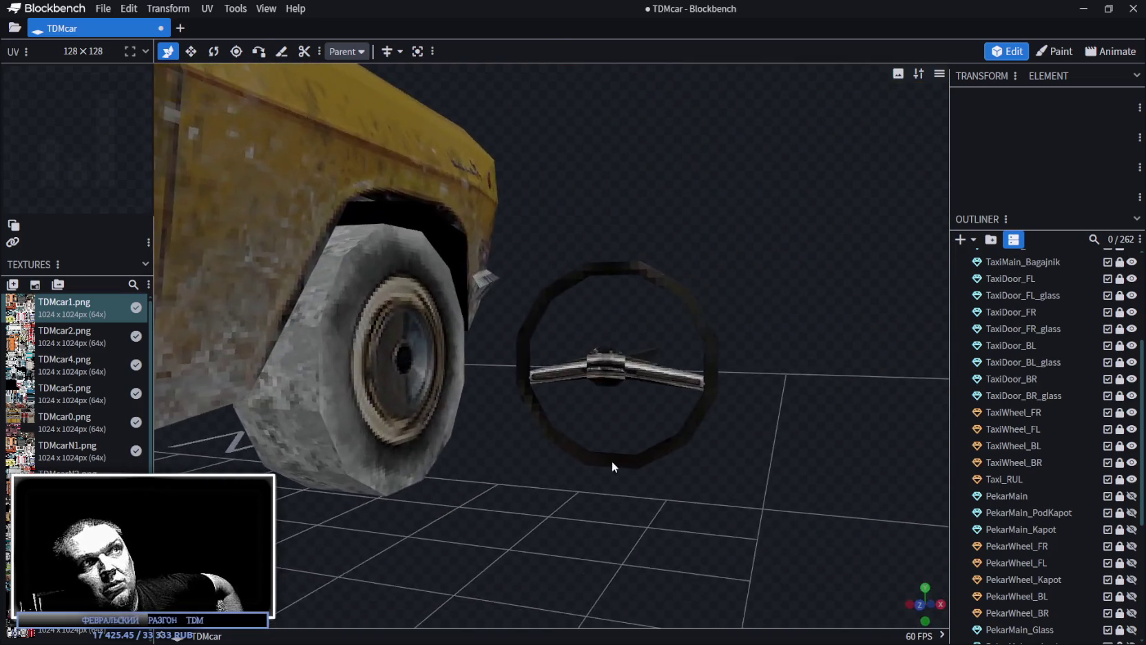
pyautogui.scroll(-10, 806, 513)
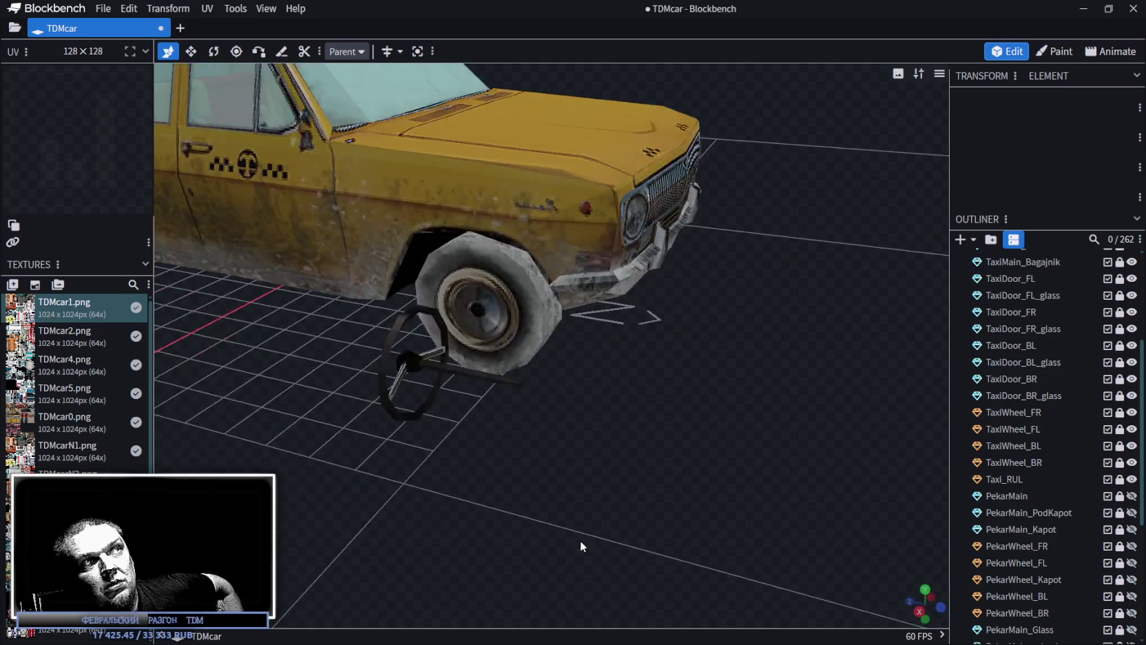
pyautogui.moveTo(664, 476)
pyautogui.mouseDown()
pyautogui.moveTo(801, 494)
pyautogui.moveTo(421, 425)
pyautogui.moveTo(480, 396)
pyautogui.mouseUp()
pyautogui.scroll(10, 443, 338)
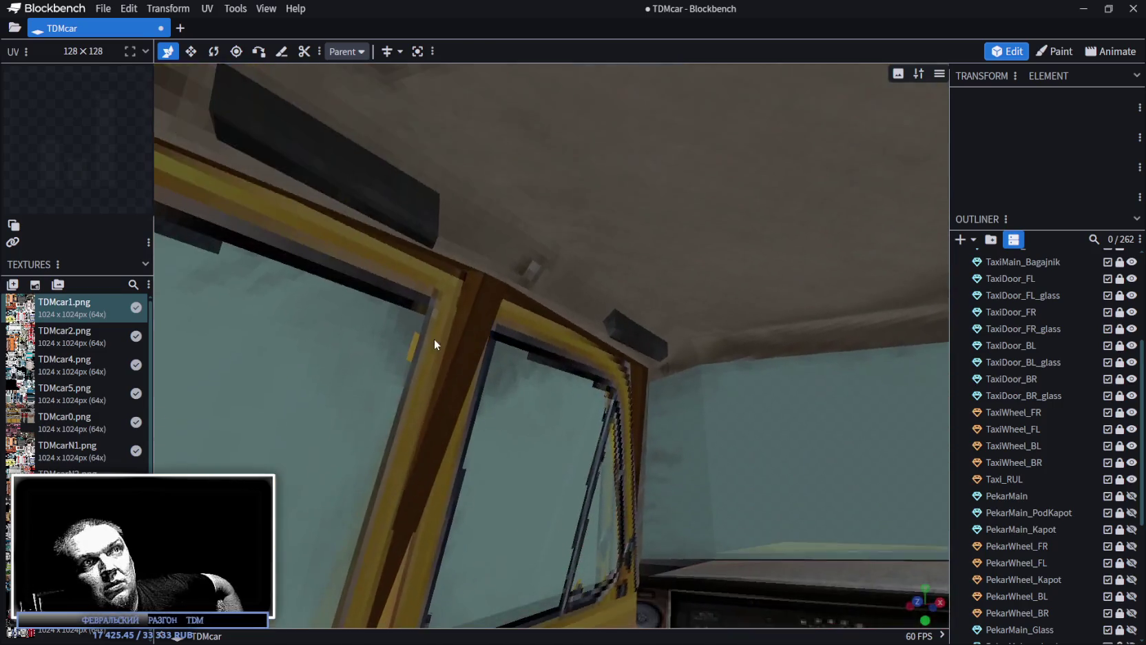
pyautogui.scroll(-10, 428, 341)
pyautogui.moveTo(746, 438)
pyautogui.mouseDown()
pyautogui.moveTo(654, 501)
pyautogui.moveTo(656, 438)
pyautogui.moveTo(632, 330)
pyautogui.mouseUp()
pyautogui.scroll(3, 655, 439)
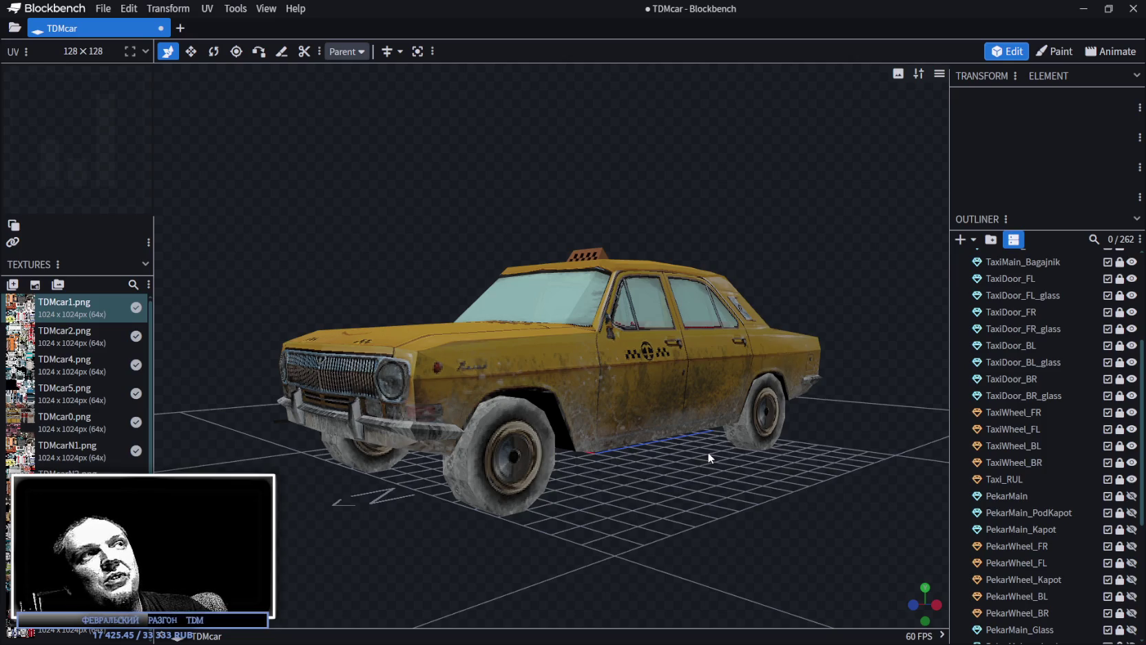
# - Orbit the Blockbench view around the taxi from a higher, closer angle
pyautogui.moveTo(717, 447)
pyautogui.mouseDown()
pyautogui.moveTo(731, 459)
pyautogui.moveTo(729, 513)
pyautogui.moveTo(685, 542)
pyautogui.moveTo(657, 462)
pyautogui.moveTo(673, 525)
pyautogui.moveTo(677, 479)
pyautogui.mouseUp()
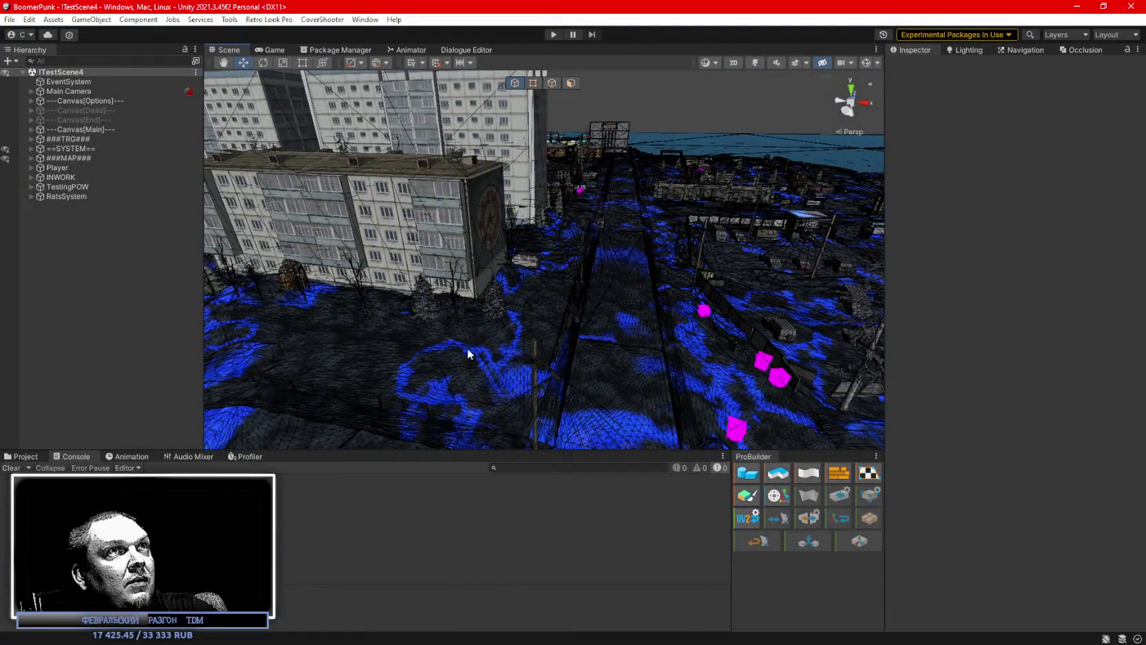
pyautogui.moveTo(468, 354)
pyautogui.mouseDown()
pyautogui.moveTo(931, 211)
pyautogui.moveTo(39, 226)
pyautogui.moveTo(290, 265)
pyautogui.moveTo(468, 215)
pyautogui.moveTo(13, 217)
pyautogui.moveTo(14, 203)
pyautogui.moveTo(51, 203)
pyautogui.moveTo(313, 234)
pyautogui.moveTo(279, 236)
pyautogui.mouseUp()
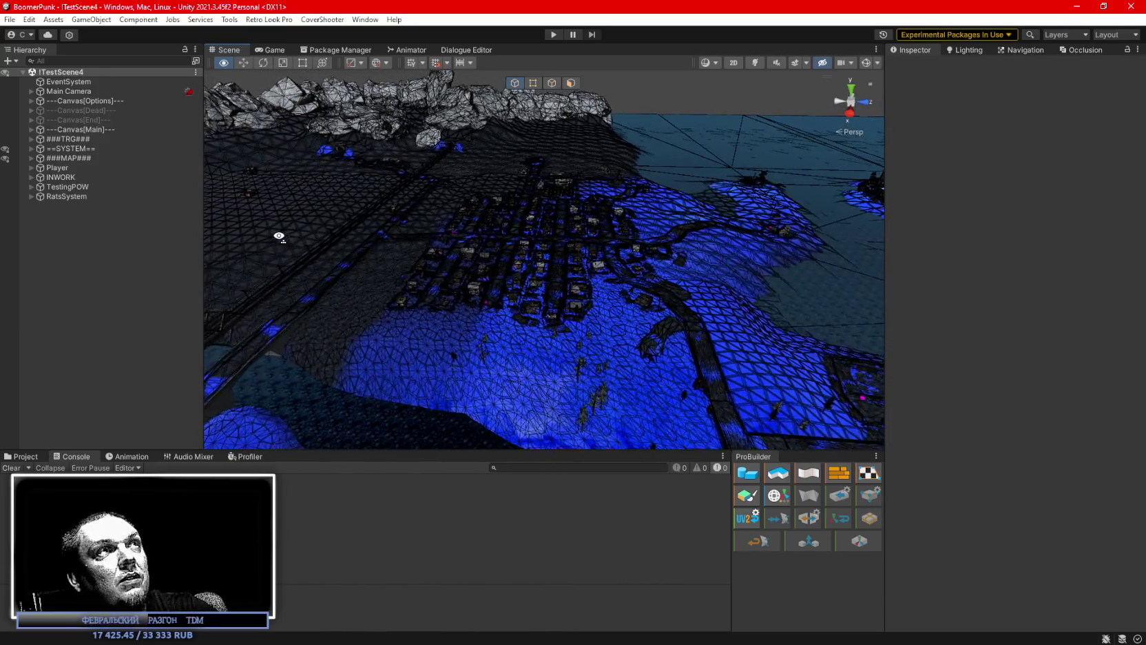
# - Orbit down to the Pioner building and select its main block Pioner_Korpus2
pyautogui.moveTo(279, 236)
pyautogui.mouseDown()
pyautogui.moveTo(642, 248)
pyautogui.moveTo(604, 258)
pyautogui.moveTo(591, 258)
pyautogui.moveTo(725, 220)
pyautogui.moveTo(359, 301)
pyautogui.moveTo(512, 289)
pyautogui.moveTo(527, 276)
pyautogui.mouseUp()
pyautogui.moveTo(568, 243)
pyautogui.mouseDown()
pyautogui.moveTo(537, 205)
pyautogui.moveTo(548, 192)
pyautogui.moveTo(629, 186)
pyautogui.moveTo(555, 189)
pyautogui.moveTo(481, 169)
pyautogui.moveTo(518, 169)
pyautogui.moveTo(527, 248)
pyautogui.moveTo(555, 279)
pyautogui.mouseUp()
pyautogui.click(555, 275)
pyautogui.click(534, 274)
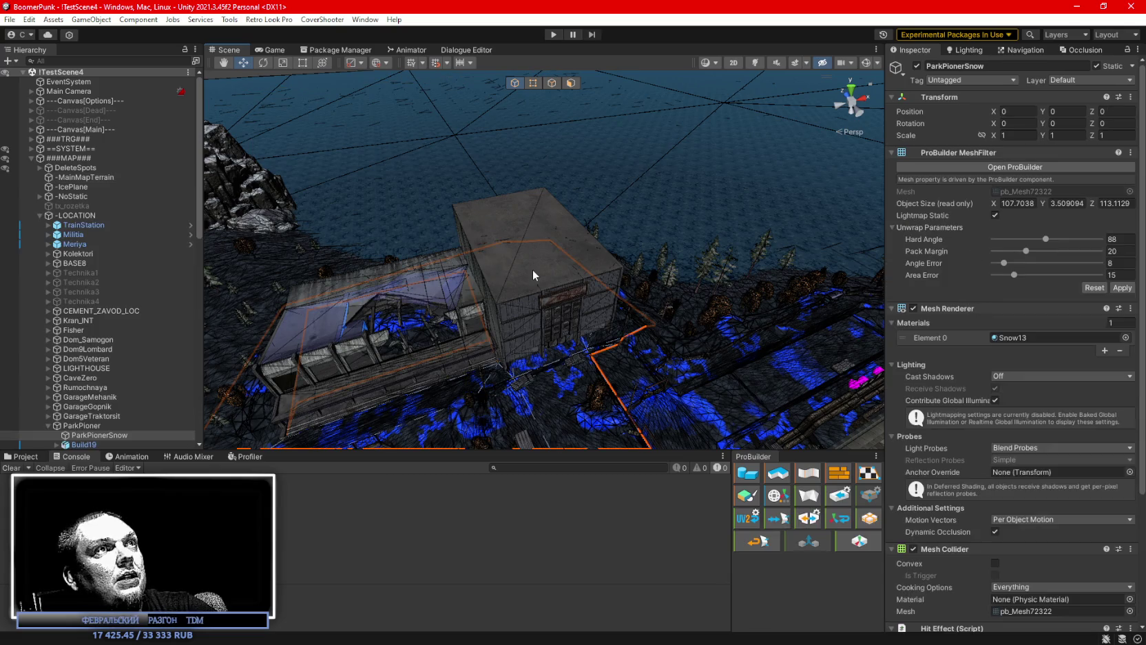
pyautogui.moveTo(575, 217); pyautogui.dragTo(558, 241)
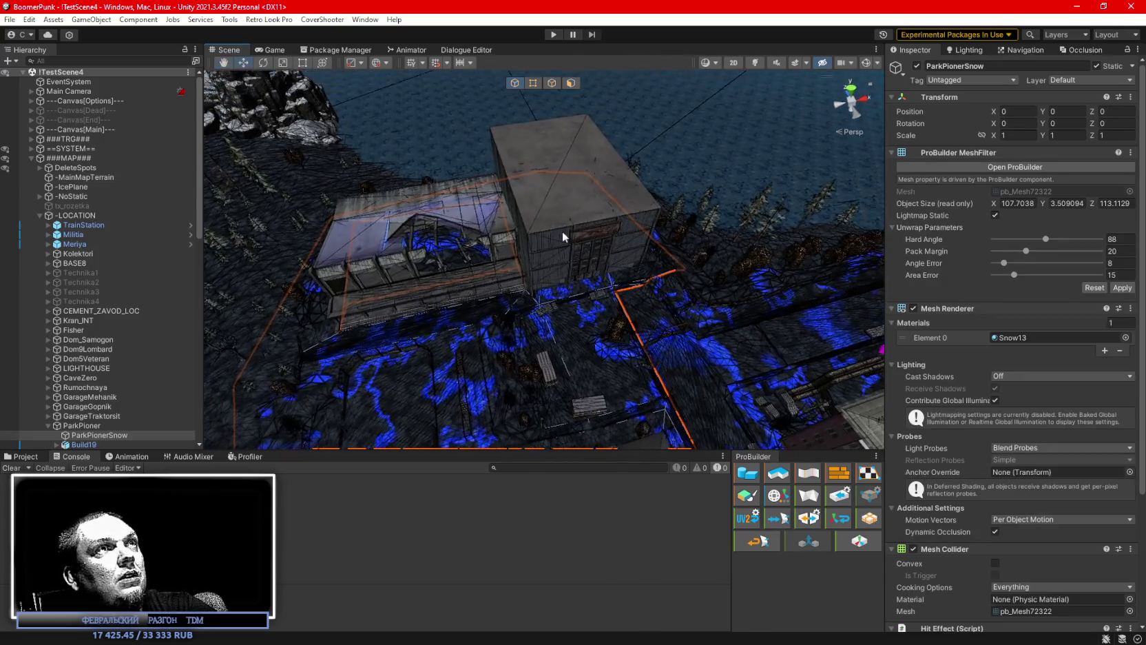
pyautogui.click(566, 193)
# - Locate Pioner_Korpus2 in the Hierarchy and open the ParkPioner group's context menu
pyautogui.scroll(-5, 131, 347)
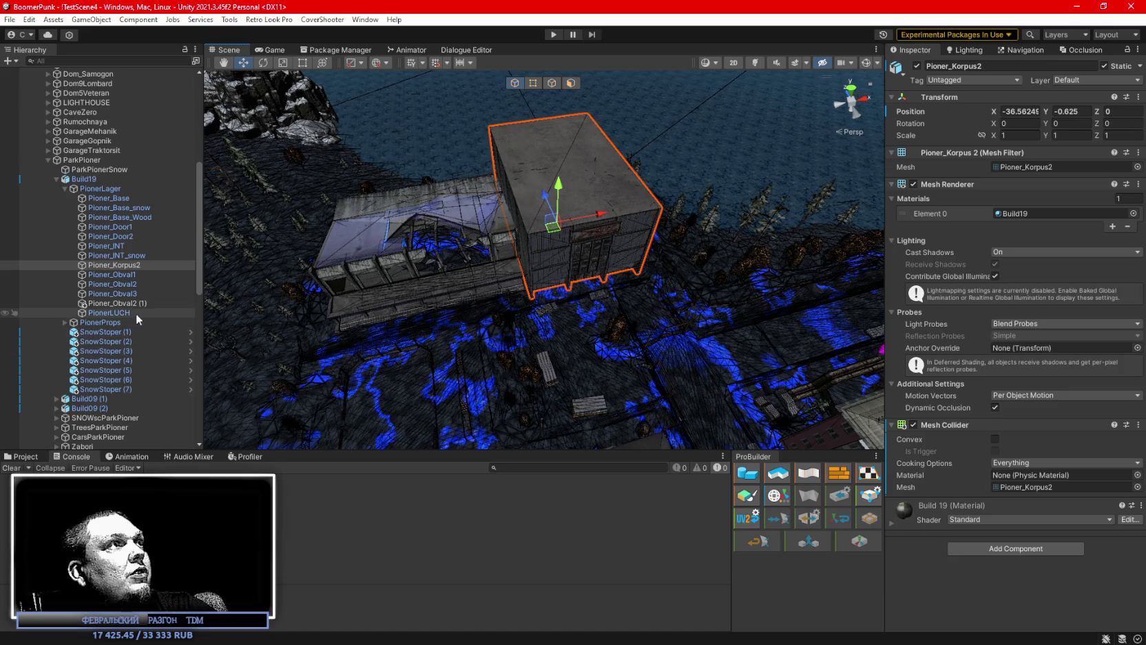
pyautogui.moveTo(116, 255); pyautogui.dragTo(117, 265)
pyautogui.click(117, 265)
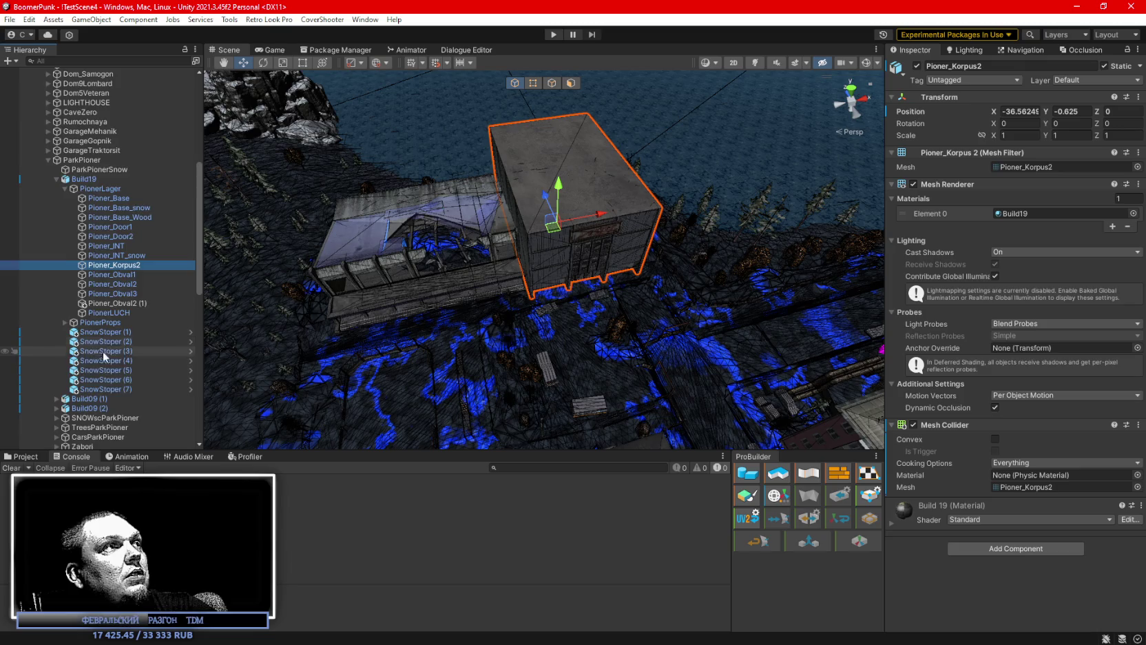
pyautogui.scroll(-3, 104, 351)
pyautogui.scroll(4, 99, 374)
pyautogui.rightClick(93, 196)
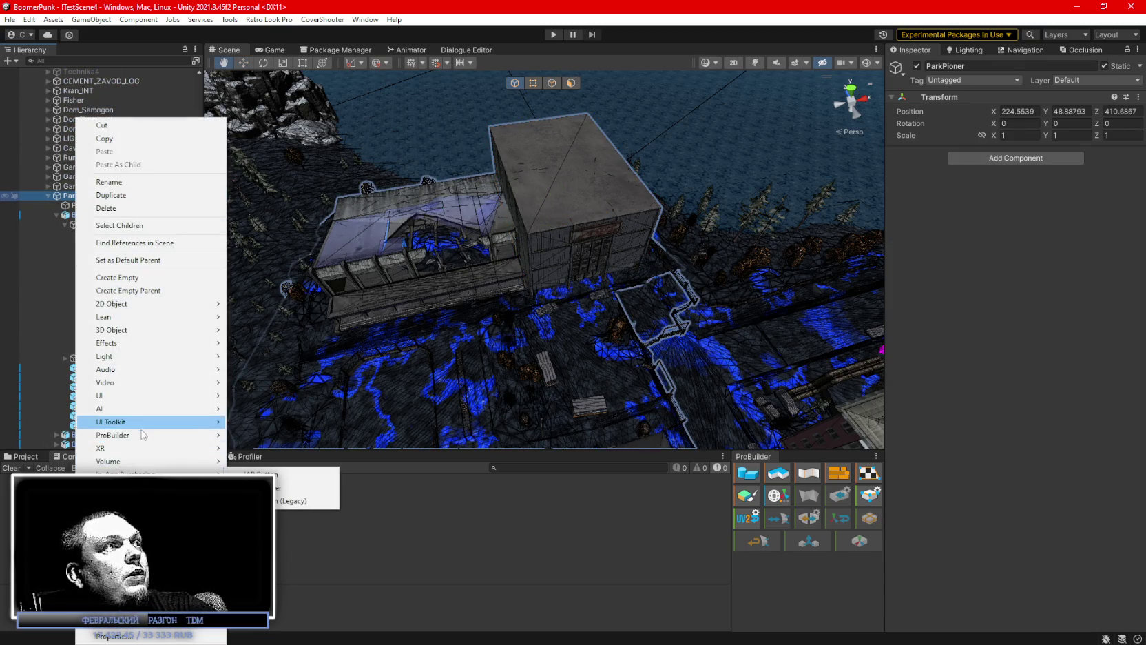
# - Create a ProBuilder cube named PionerINT and parent it under Pioner_Korpus2
pyautogui.moveTo(152, 439)
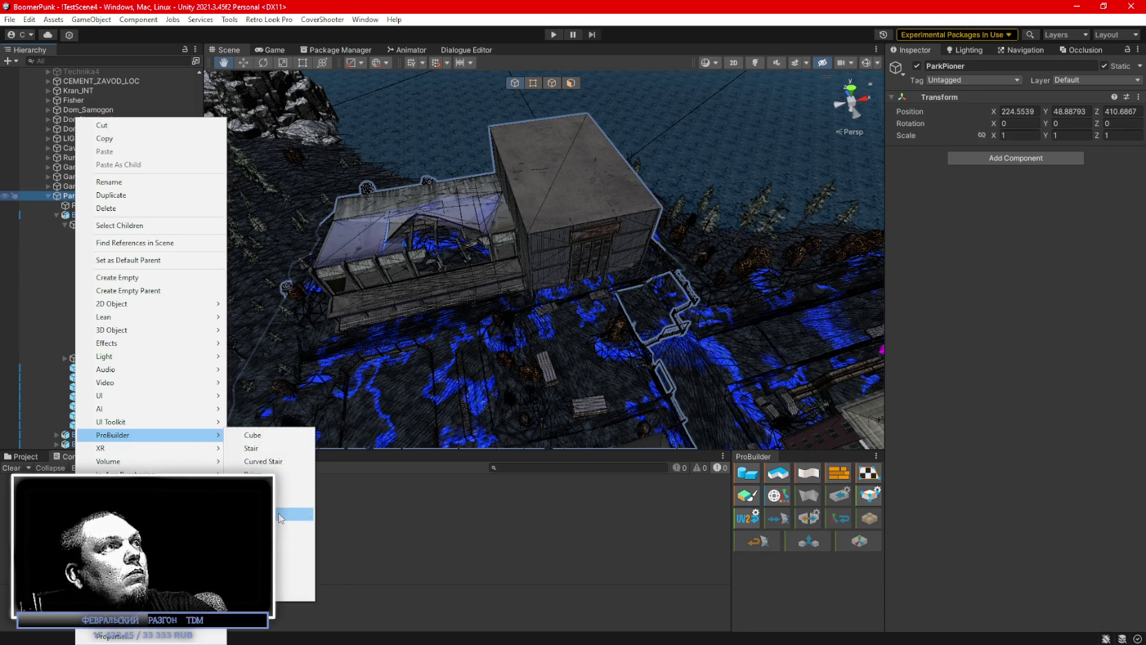
pyautogui.click(255, 435)
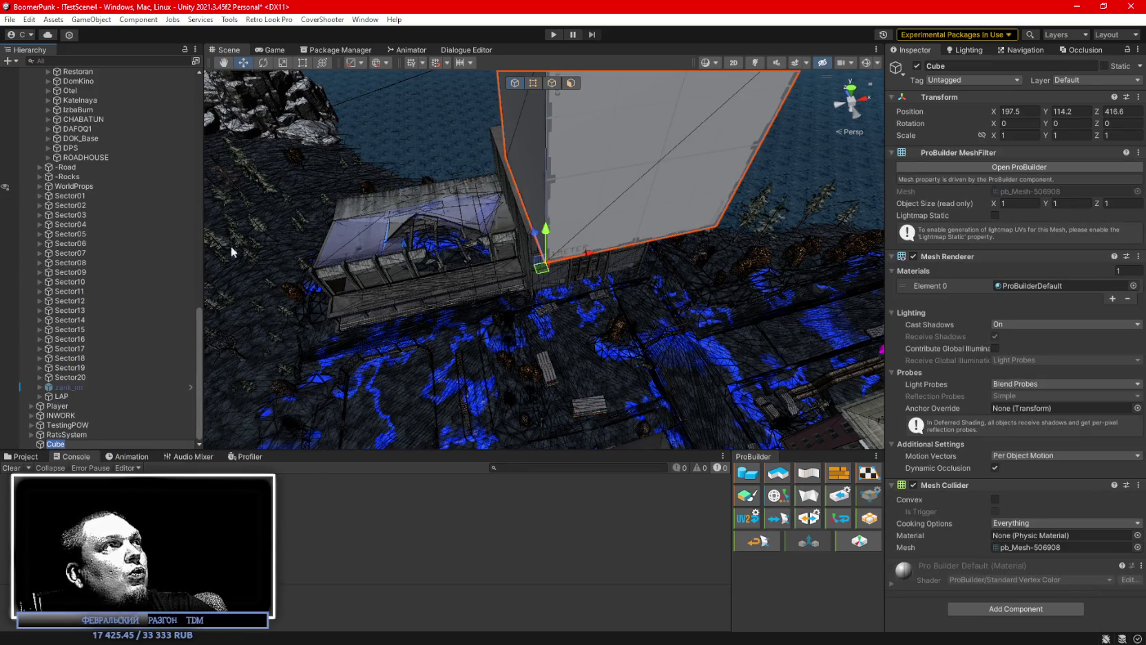
pyautogui.moveTo(80, 434); pyautogui.dragTo(68, 449)
pyautogui.click(68, 448)
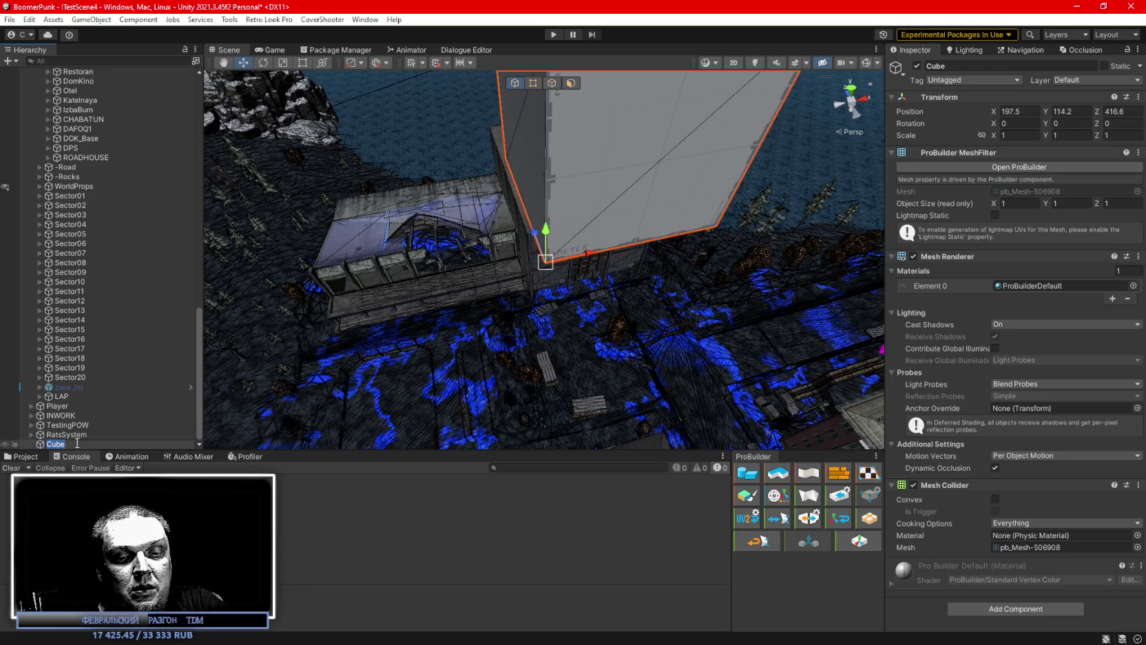
pyautogui.write('Pioner')
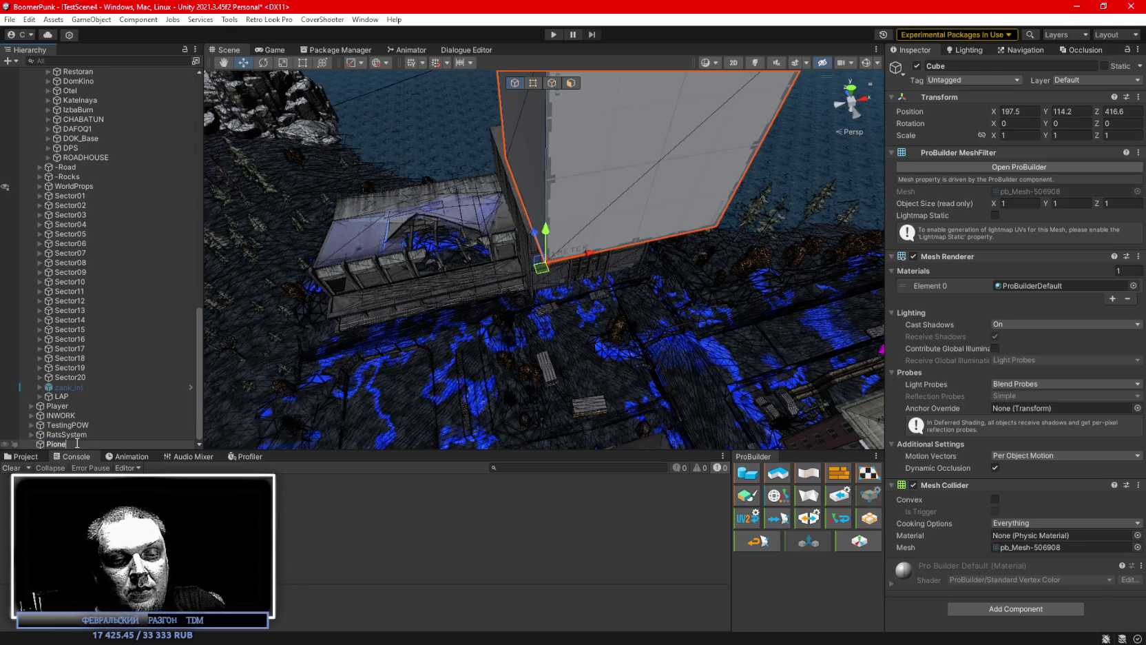
pyautogui.write('INT')
pyautogui.press('Return')
pyautogui.moveTo(77, 446)
pyautogui.mouseDown()
pyautogui.moveTo(90, 317)
pyautogui.moveTo(145, 58)
pyautogui.moveTo(120, 71)
pyautogui.moveTo(134, 224)
pyautogui.mouseUp()
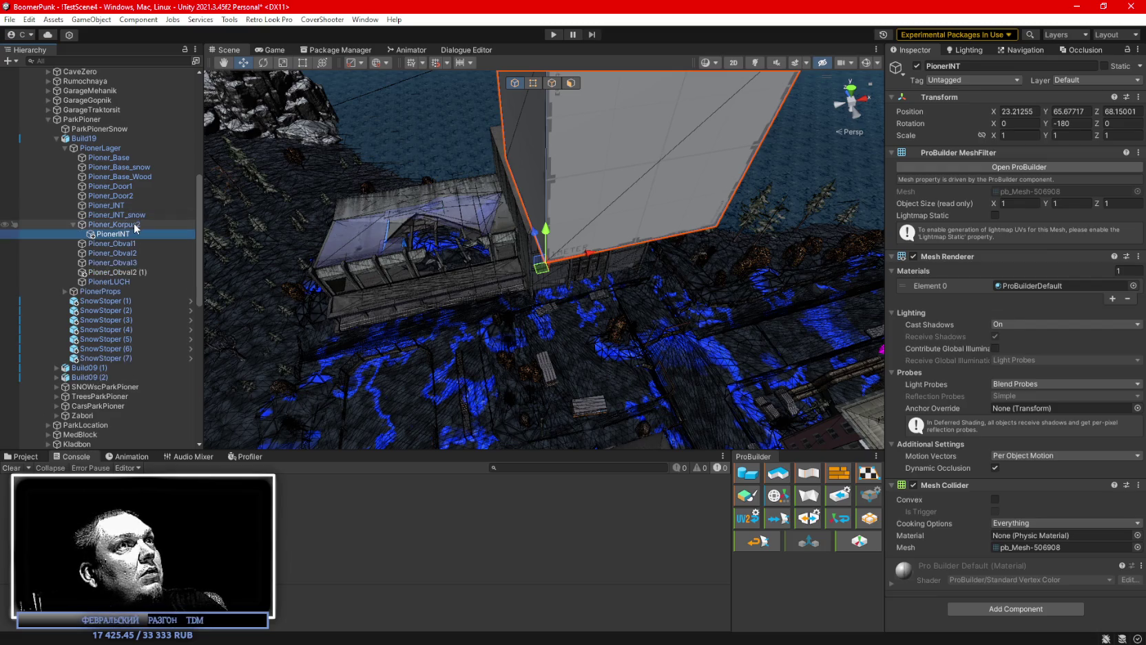
# - Set PionerINT's position X, Y, Z to 0 and frame the cube in view
pyautogui.click(1035, 111)
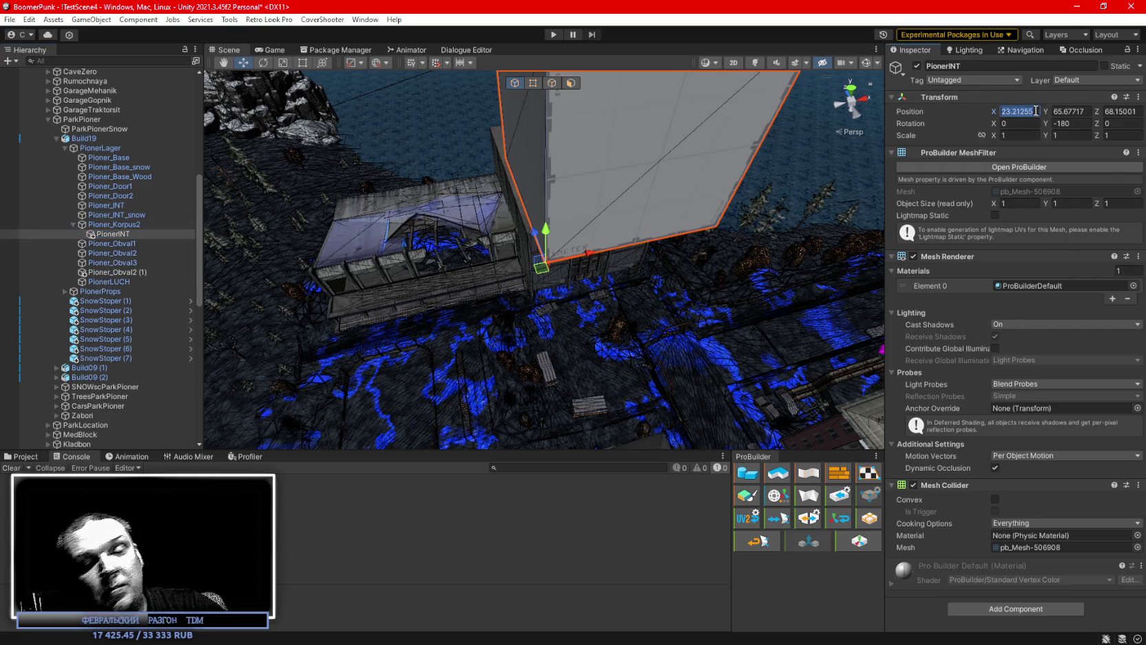
pyautogui.write('0')
pyautogui.press('Tab')
pyautogui.write('0')
pyautogui.click(1066, 123)
pyautogui.write('0')
pyautogui.click(1123, 111)
pyautogui.write('0')
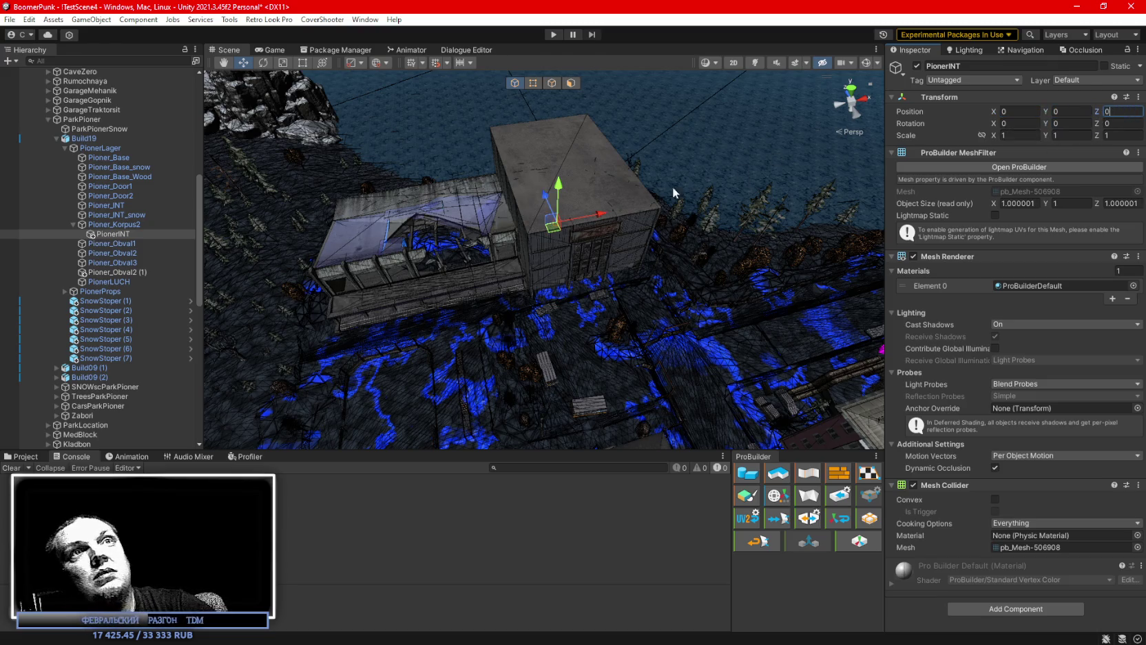
pyautogui.press('Return')
pyautogui.press('f')
pyautogui.moveTo(523, 228)
pyautogui.mouseDown()
pyautogui.moveTo(633, 166)
pyautogui.moveTo(640, 148)
pyautogui.moveTo(360, 240)
pyautogui.mouseUp()
# - In ProBuilder face mode, select one face of PionerINT and view it up close
pyautogui.moveTo(451, 252)
pyautogui.mouseDown()
pyautogui.moveTo(648, 192)
pyautogui.moveTo(427, 182)
pyautogui.moveTo(409, 243)
pyautogui.moveTo(618, 299)
pyautogui.moveTo(530, 276)
pyautogui.moveTo(545, 300)
pyautogui.moveTo(607, 289)
pyautogui.moveTo(673, 236)
pyautogui.moveTo(745, 205)
pyautogui.moveTo(696, 207)
pyautogui.mouseUp()
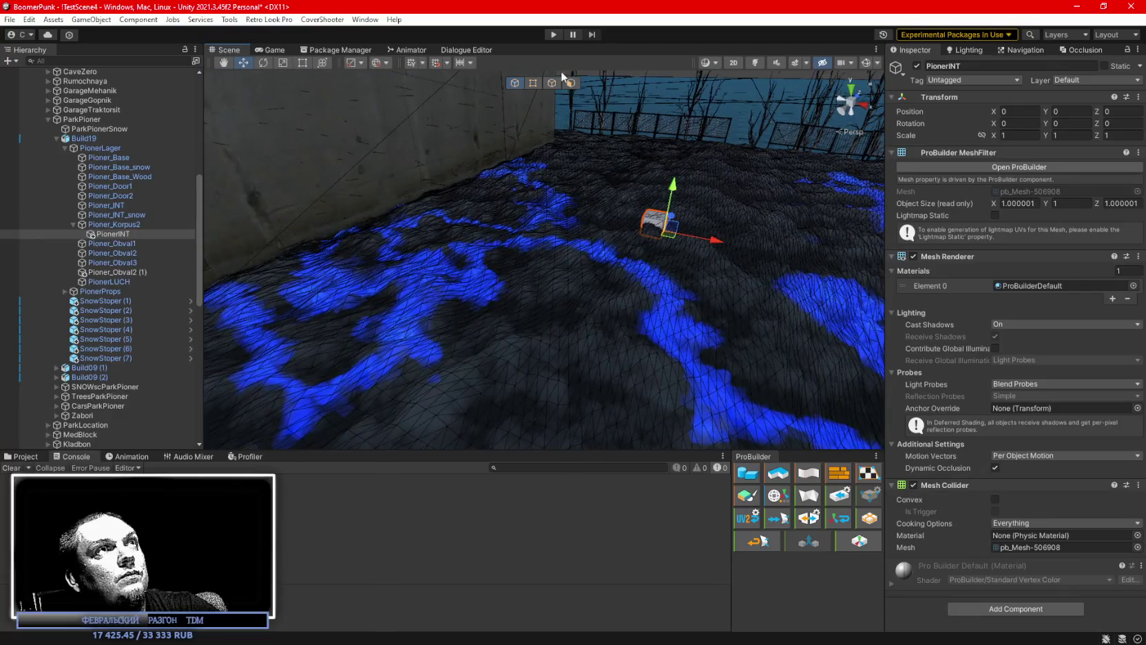
pyautogui.click(571, 83)
pyautogui.click(660, 219)
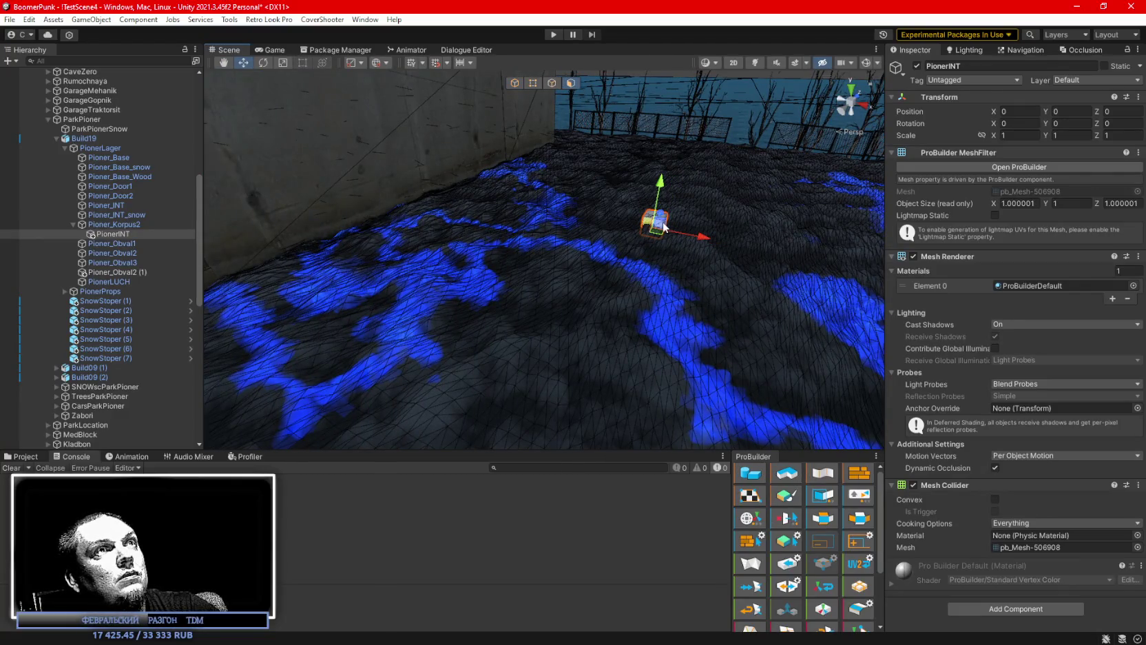
pyautogui.moveTo(668, 222); pyautogui.dragTo(433, 408)
pyautogui.moveTo(358, 352)
pyautogui.mouseDown()
pyautogui.moveTo(434, 364)
pyautogui.moveTo(476, 352)
pyautogui.mouseUp()
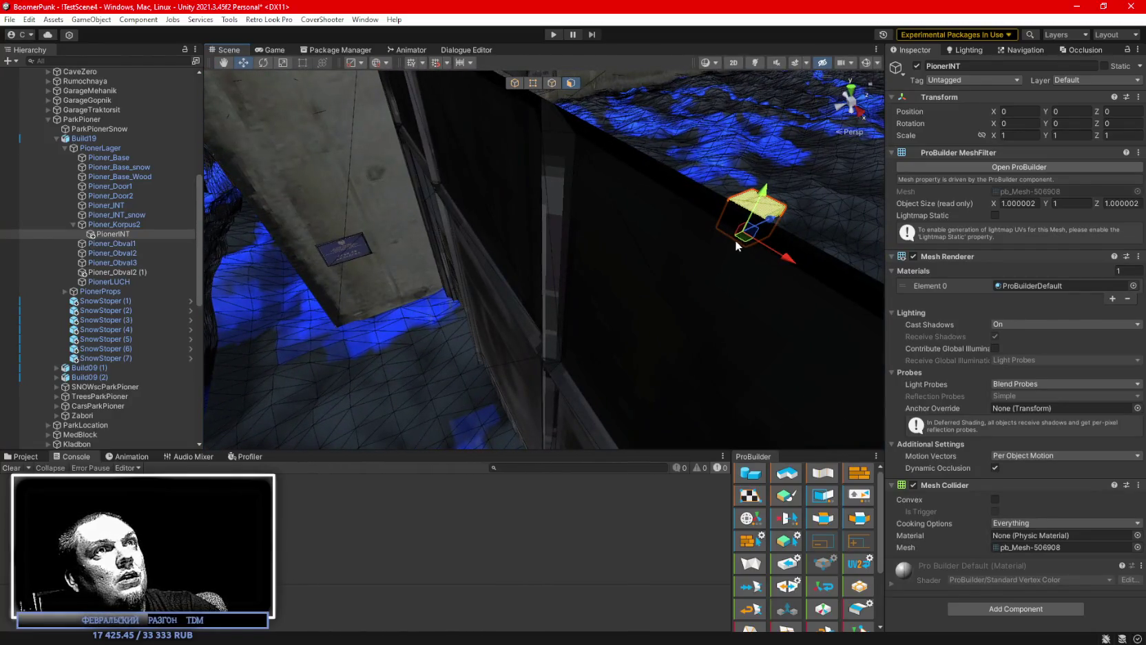
pyautogui.moveTo(641, 297)
pyautogui.mouseDown()
pyautogui.moveTo(468, 300)
pyautogui.moveTo(476, 256)
pyautogui.moveTo(584, 249)
pyautogui.moveTo(424, 254)
pyautogui.mouseUp()
pyautogui.moveTo(436, 156)
pyautogui.mouseDown()
pyautogui.moveTo(642, 300)
pyautogui.moveTo(658, 225)
pyautogui.moveTo(431, 169)
pyautogui.mouseUp()
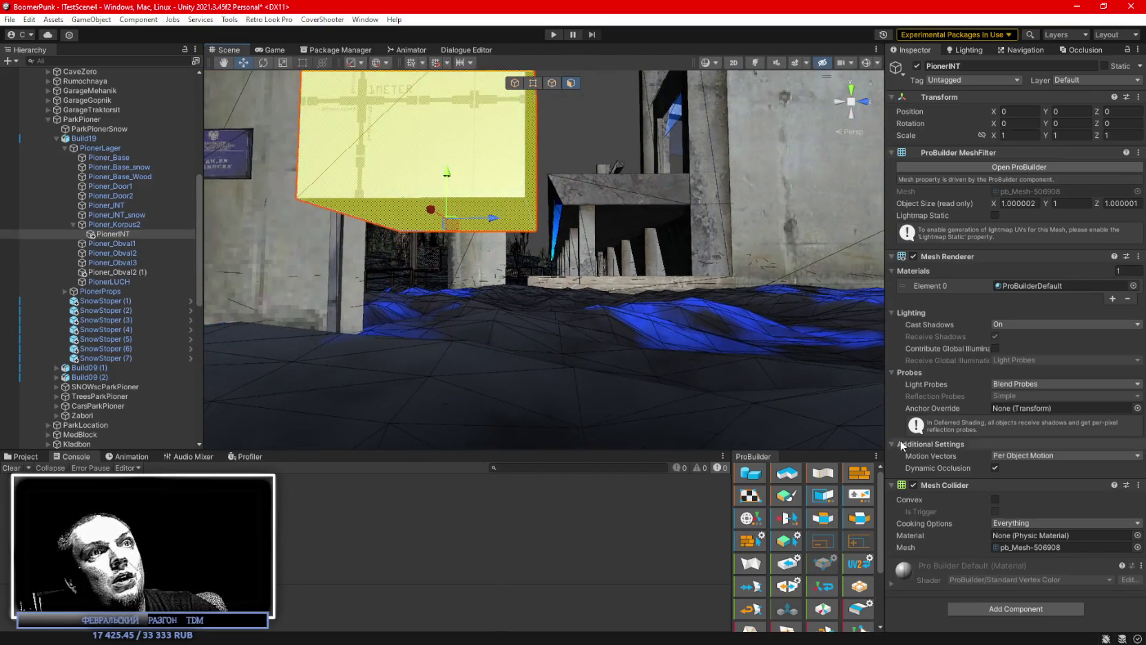
pyautogui.scroll(-3, 792, 551)
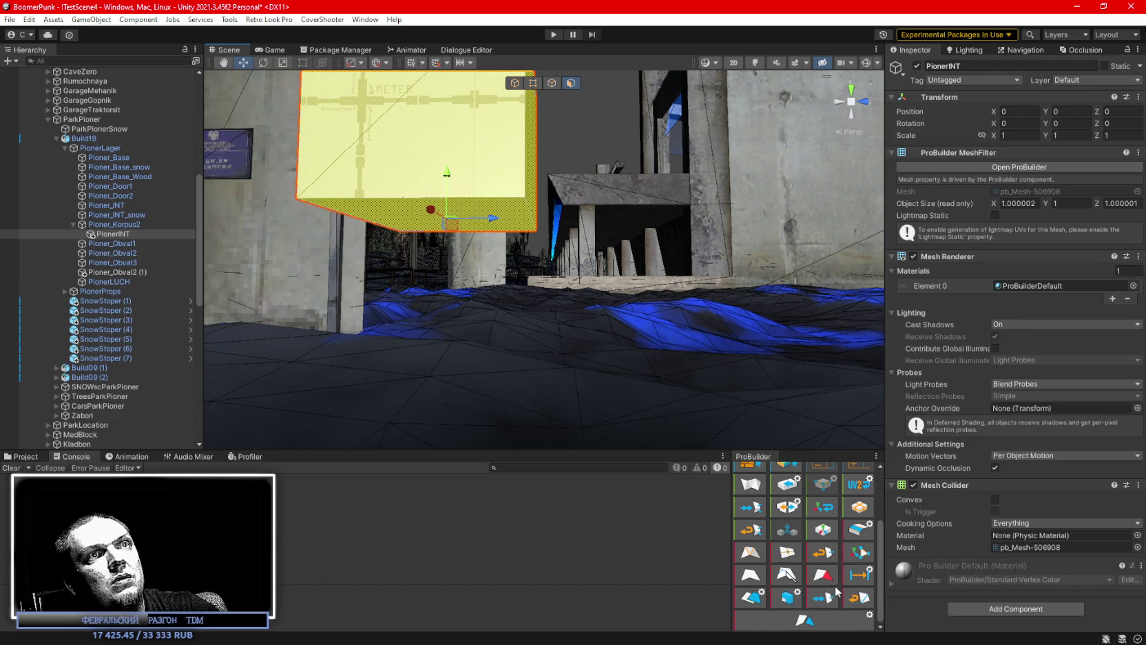
pyautogui.scroll(2, 840, 582)
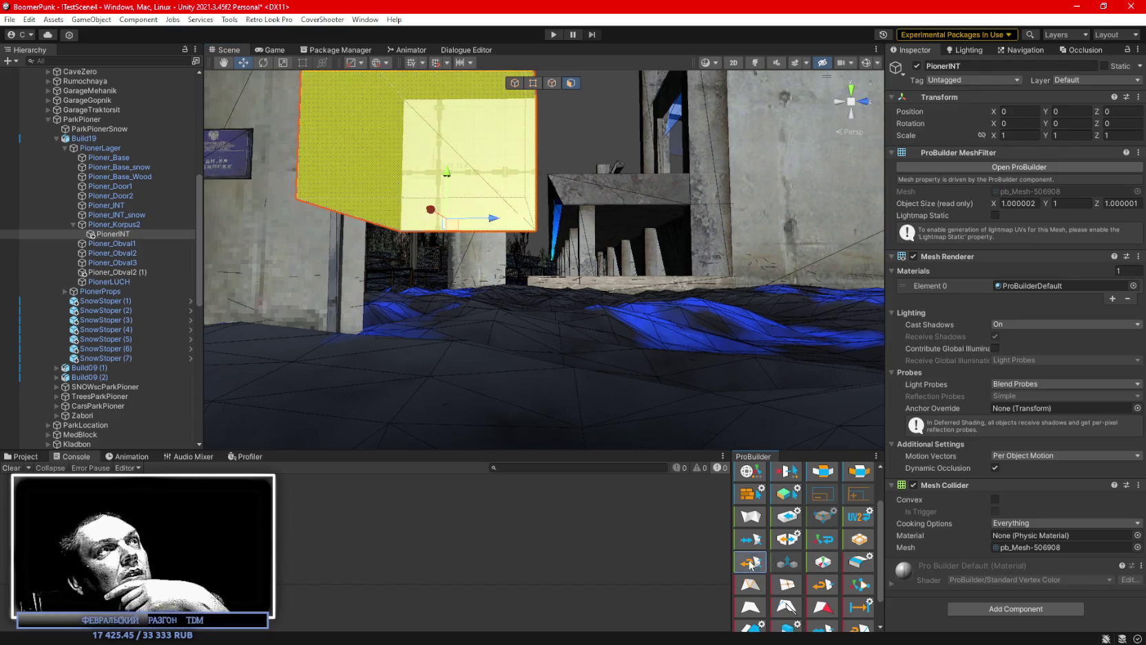
pyautogui.moveTo(608, 211); pyautogui.dragTo(540, 229)
pyautogui.scroll(-10, 541, 261)
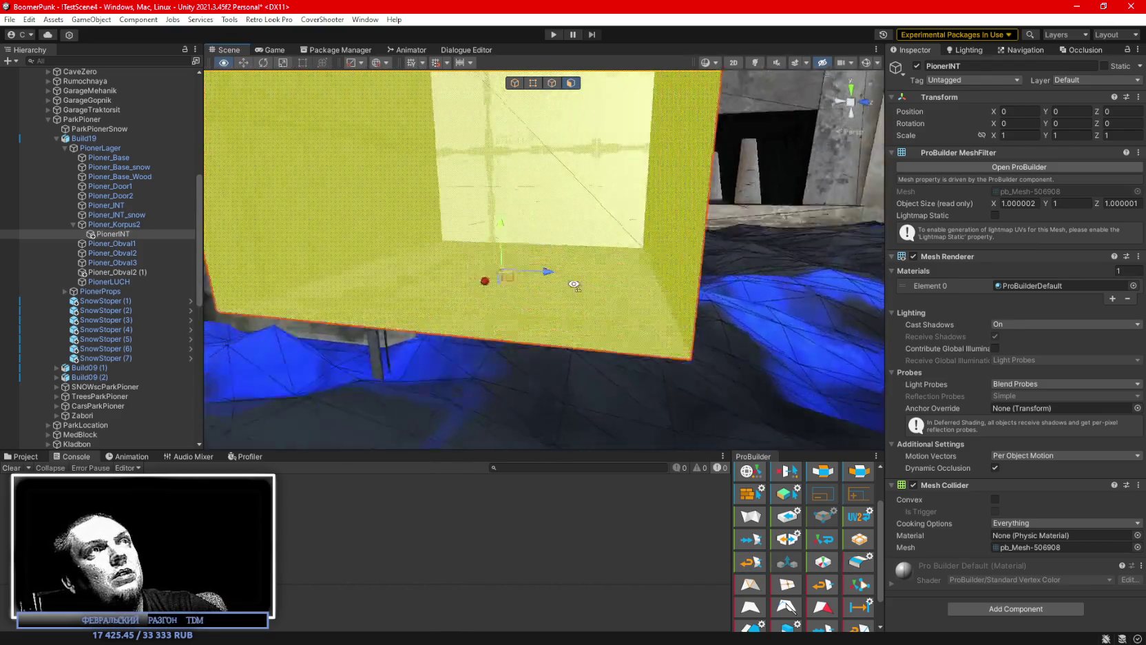
# - Drag PionerINT's faces: extend Z to 1.46, widen the sides, raise the top to 2.5
pyautogui.press('f')
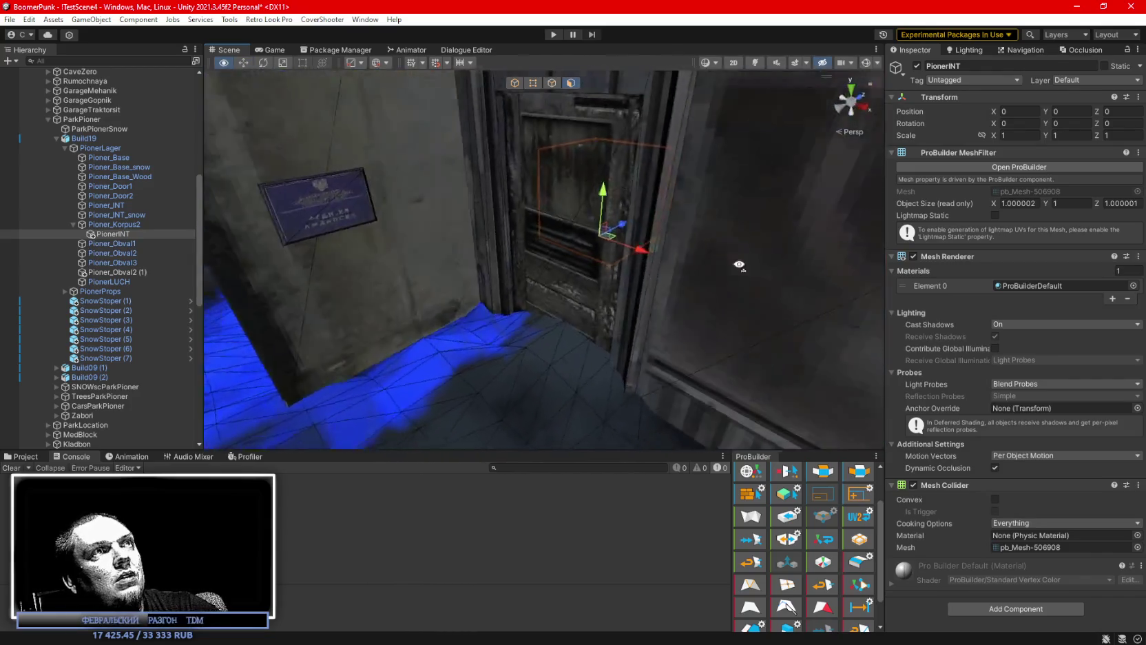
pyautogui.moveTo(628, 200)
pyautogui.mouseDown()
pyautogui.moveTo(549, 305)
pyautogui.moveTo(556, 327)
pyautogui.moveTo(637, 225)
pyautogui.moveTo(332, 354)
pyautogui.moveTo(480, 319)
pyautogui.mouseUp()
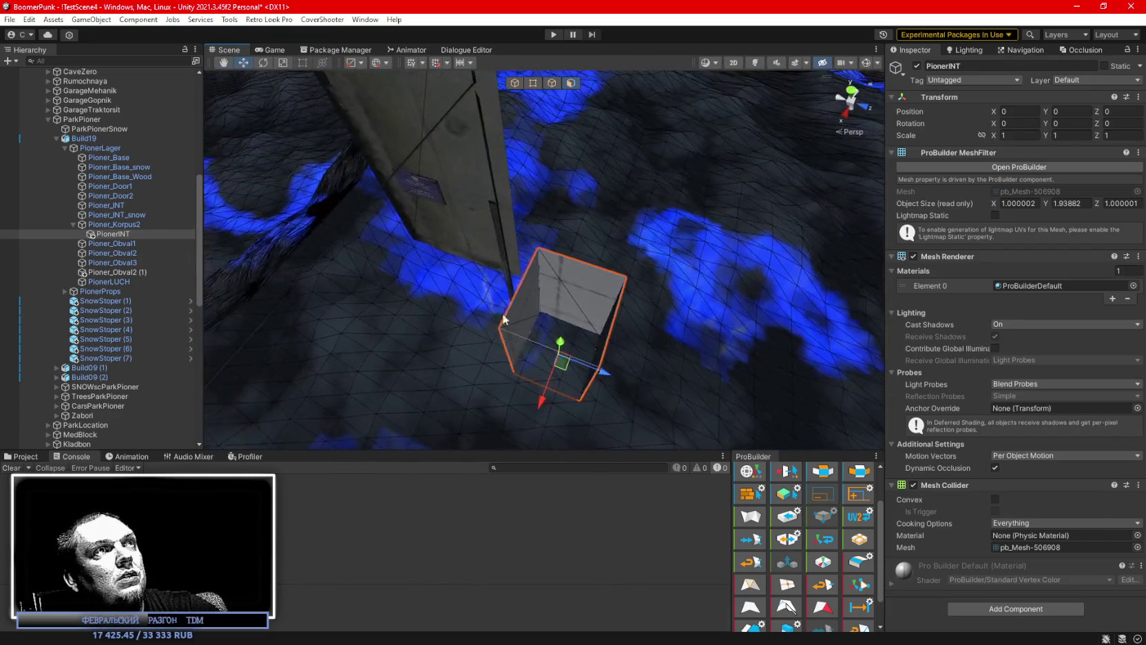
pyautogui.scroll(3, 549, 304)
pyautogui.moveTo(573, 327); pyautogui.dragTo(500, 152)
pyautogui.click(559, 249)
pyautogui.moveTo(559, 249); pyautogui.dragTo(535, 332)
pyautogui.moveTo(511, 282)
pyautogui.mouseDown()
pyautogui.moveTo(519, 116)
pyautogui.moveTo(508, 276)
pyautogui.moveTo(451, 118)
pyautogui.mouseUp()
pyautogui.click(506, 271)
pyautogui.moveTo(527, 215)
pyautogui.mouseDown()
pyautogui.moveTo(608, 175)
pyautogui.moveTo(520, 226)
pyautogui.moveTo(572, 102)
pyautogui.moveTo(648, 157)
pyautogui.moveTo(687, 311)
pyautogui.moveTo(620, 356)
pyautogui.mouseUp()
pyautogui.moveTo(555, 338); pyautogui.dragTo(599, 269)
pyautogui.keyDown('shift'); pyautogui.click(601, 277); pyautogui.keyUp('shift')
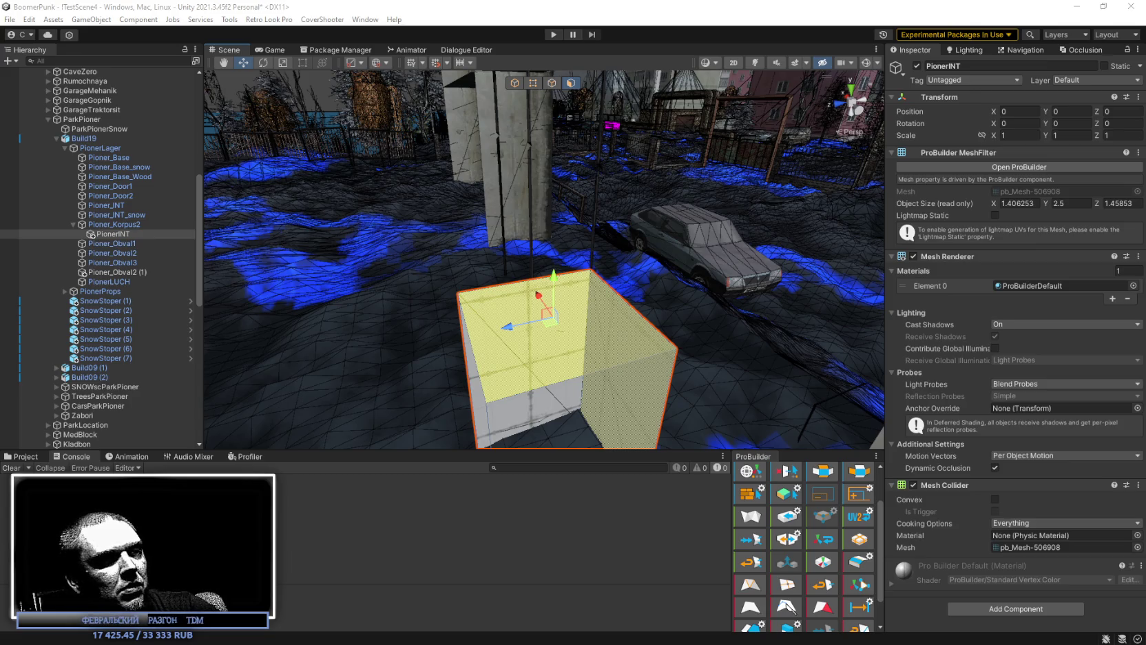
# - Fly the Scene camera onto the PionerINT cube and select one of its faces
pyautogui.press('w')
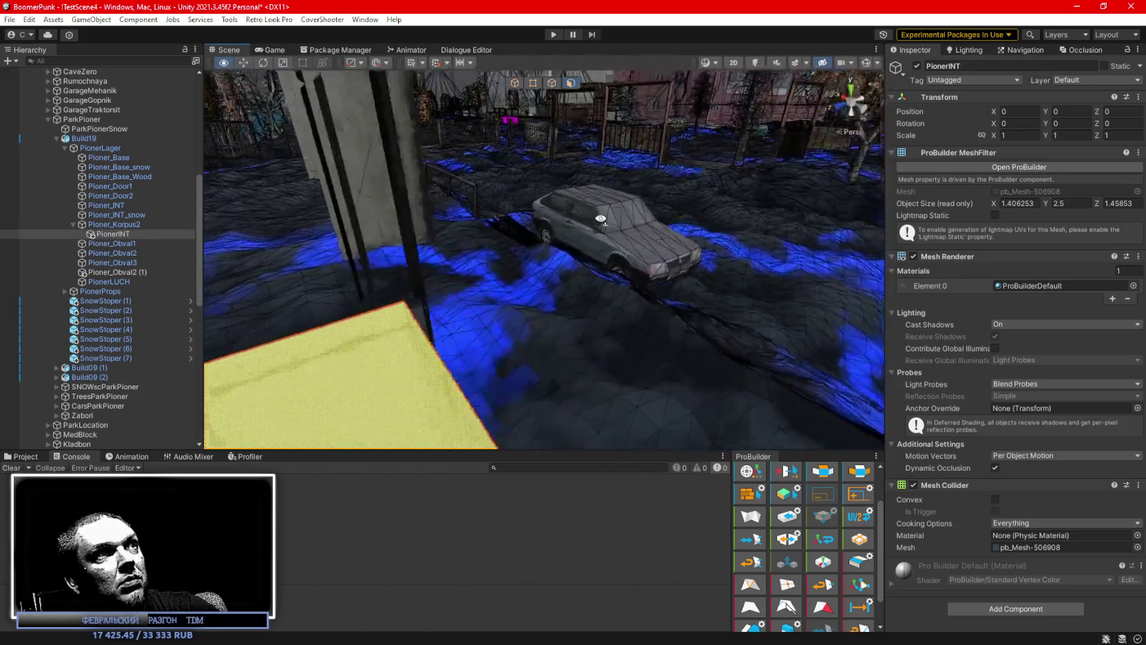
pyautogui.press('s')
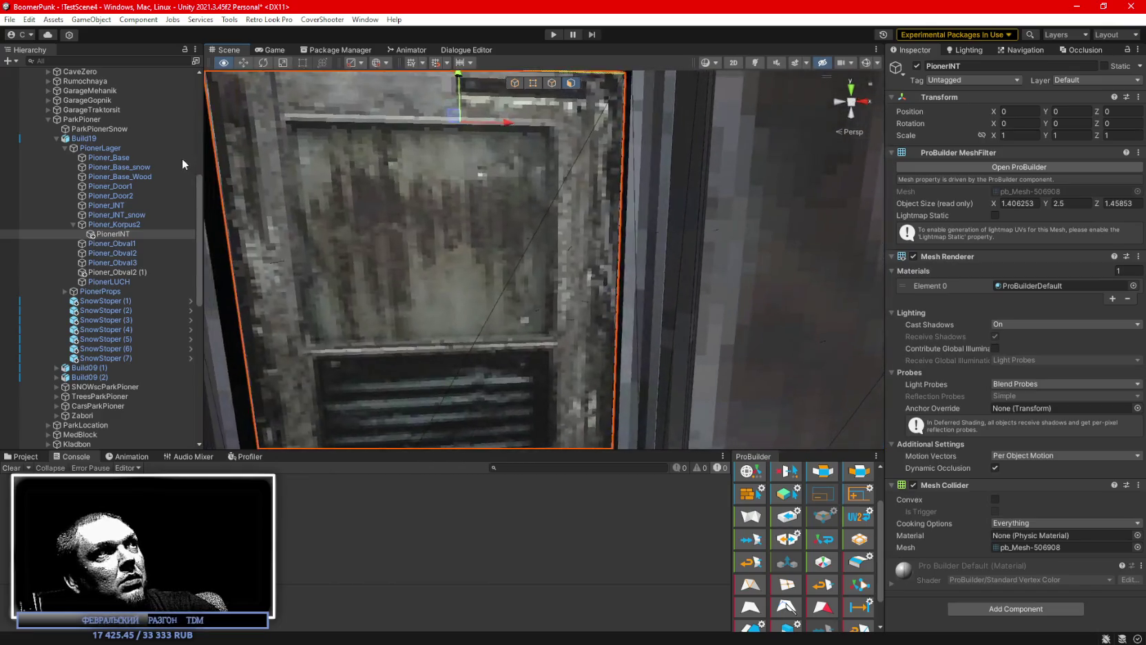
pyautogui.press('w')
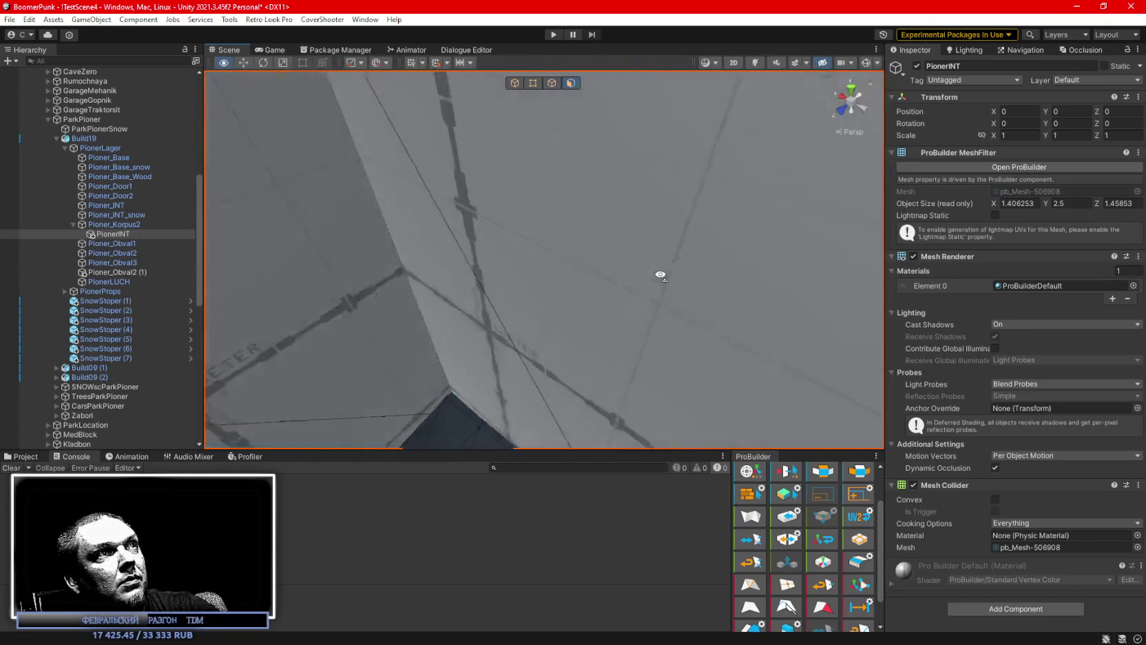
pyautogui.press('f')
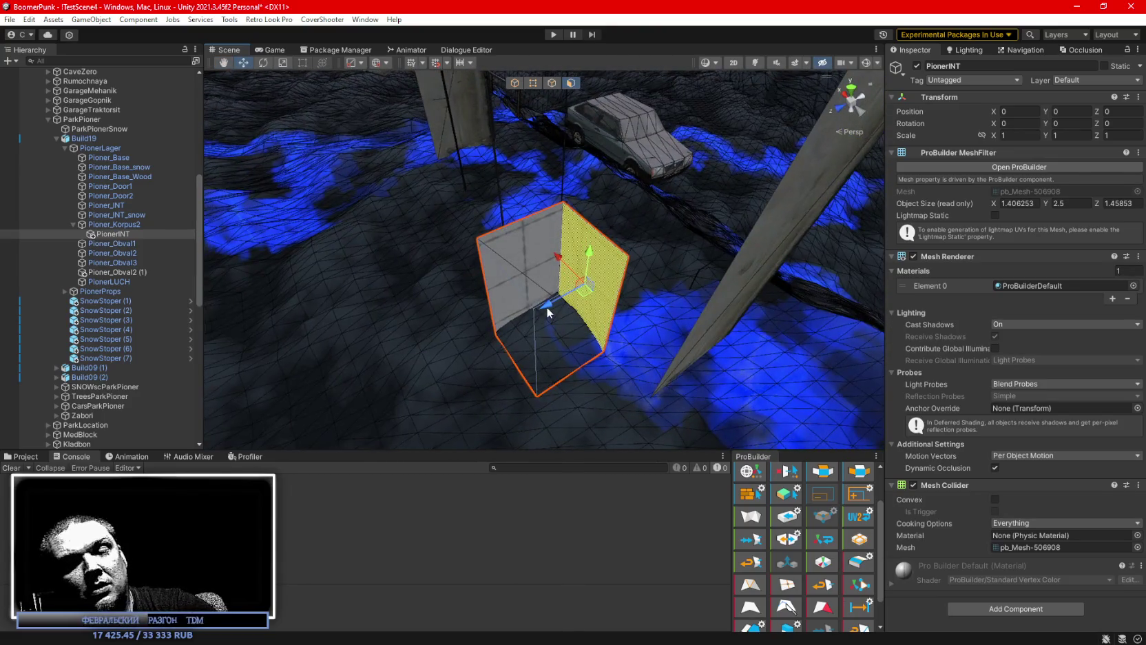
pyautogui.click(550, 298)
pyautogui.press('w')
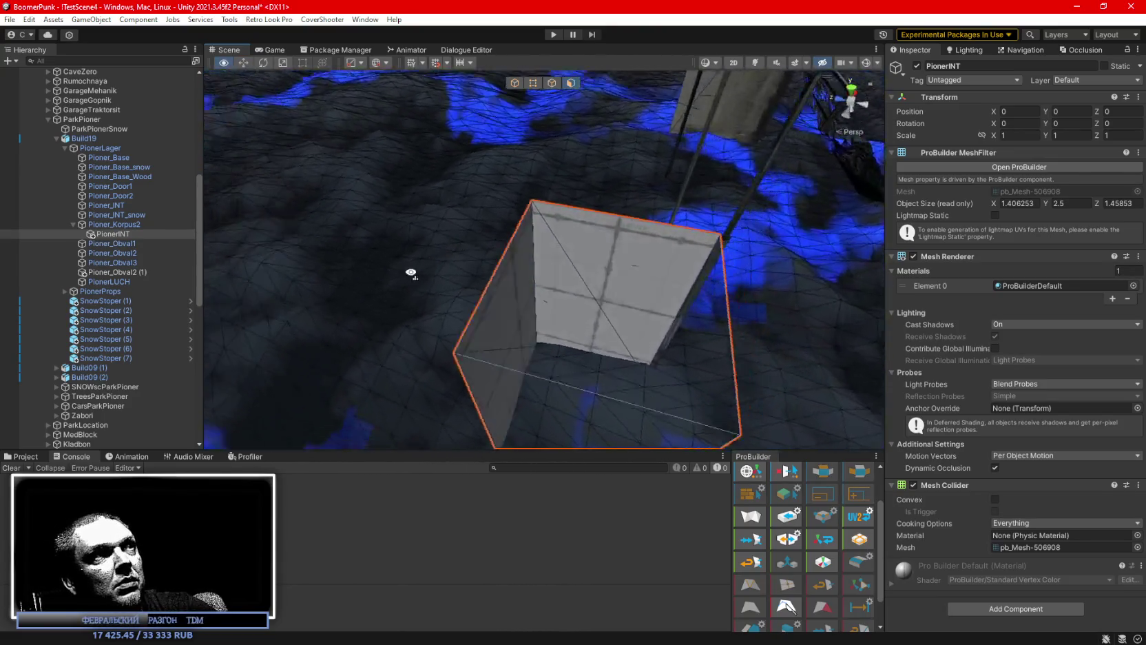
pyautogui.click(483, 309)
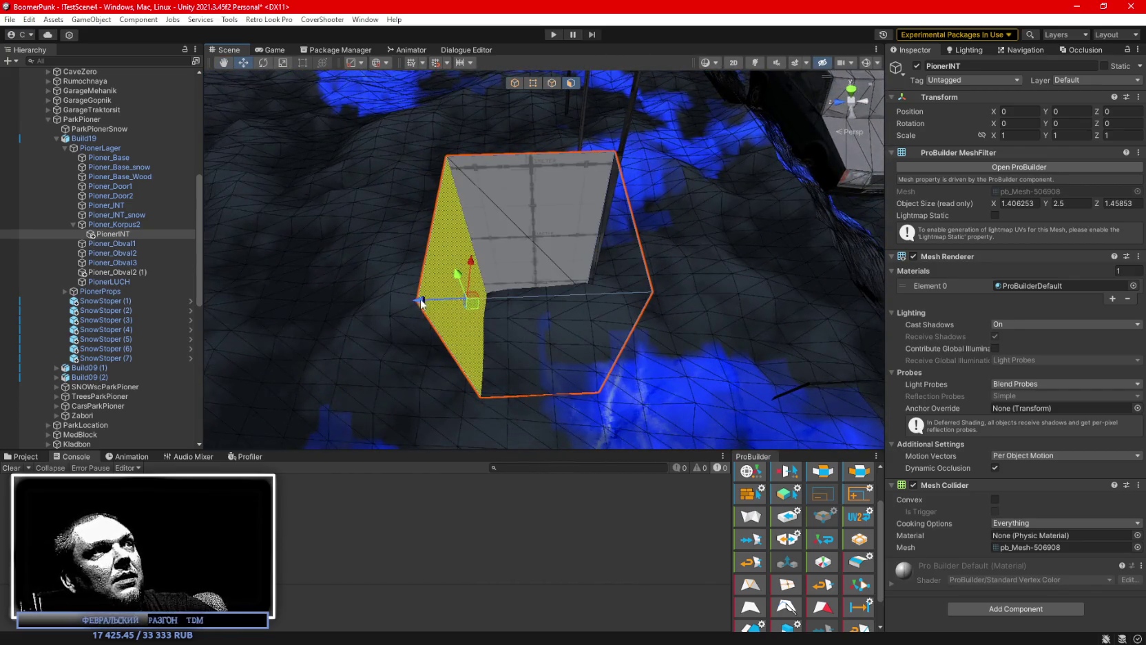
# - Flatten the box into a slab, then lengthen it along X to about 17.66
pyautogui.moveTo(421, 303)
pyautogui.mouseDown()
pyautogui.moveTo(543, 298)
pyautogui.moveTo(461, 298)
pyautogui.moveTo(414, 316)
pyautogui.moveTo(530, 265)
pyautogui.moveTo(563, 217)
pyautogui.moveTo(638, 230)
pyautogui.mouseUp()
pyautogui.press('f')
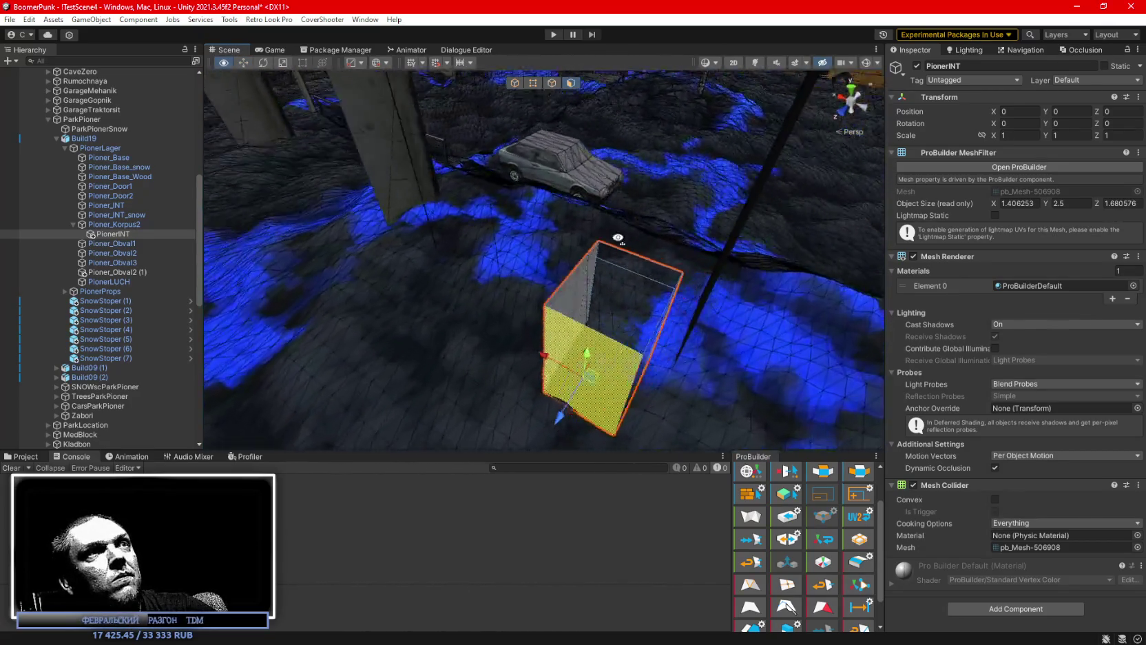
pyautogui.press('f')
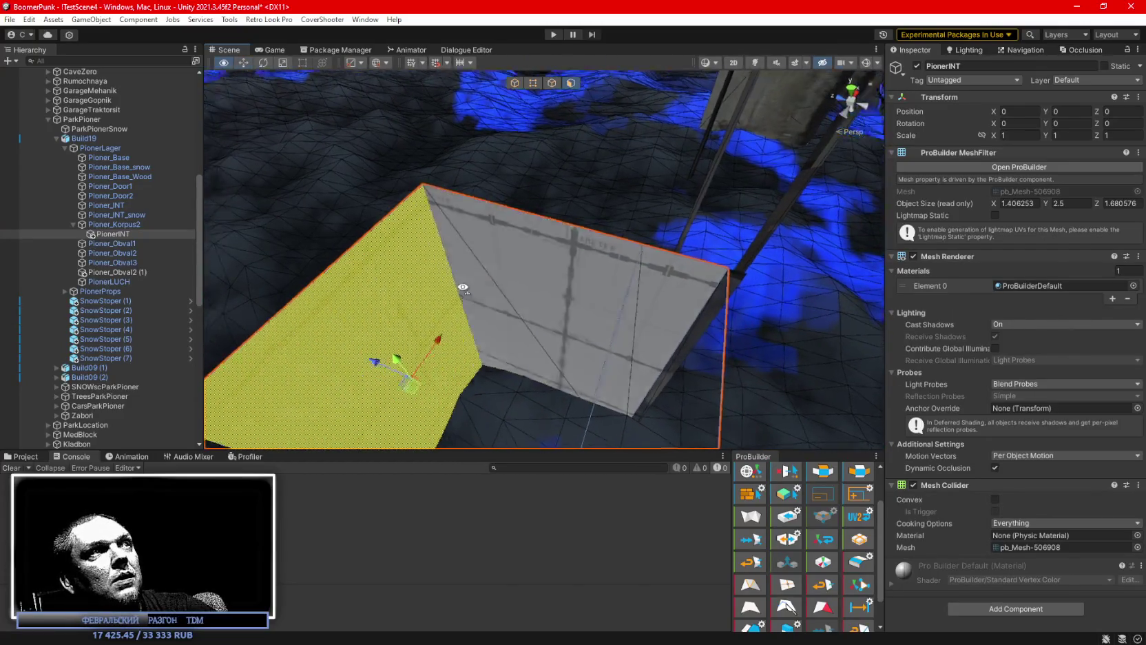
pyautogui.moveTo(637, 237)
pyautogui.mouseDown()
pyautogui.moveTo(505, 307)
pyautogui.moveTo(686, 281)
pyautogui.moveTo(645, 262)
pyautogui.moveTo(338, 233)
pyautogui.moveTo(298, 162)
pyautogui.moveTo(401, 193)
pyautogui.moveTo(389, 192)
pyautogui.moveTo(469, 420)
pyautogui.moveTo(475, 386)
pyautogui.mouseUp()
pyautogui.press('f')
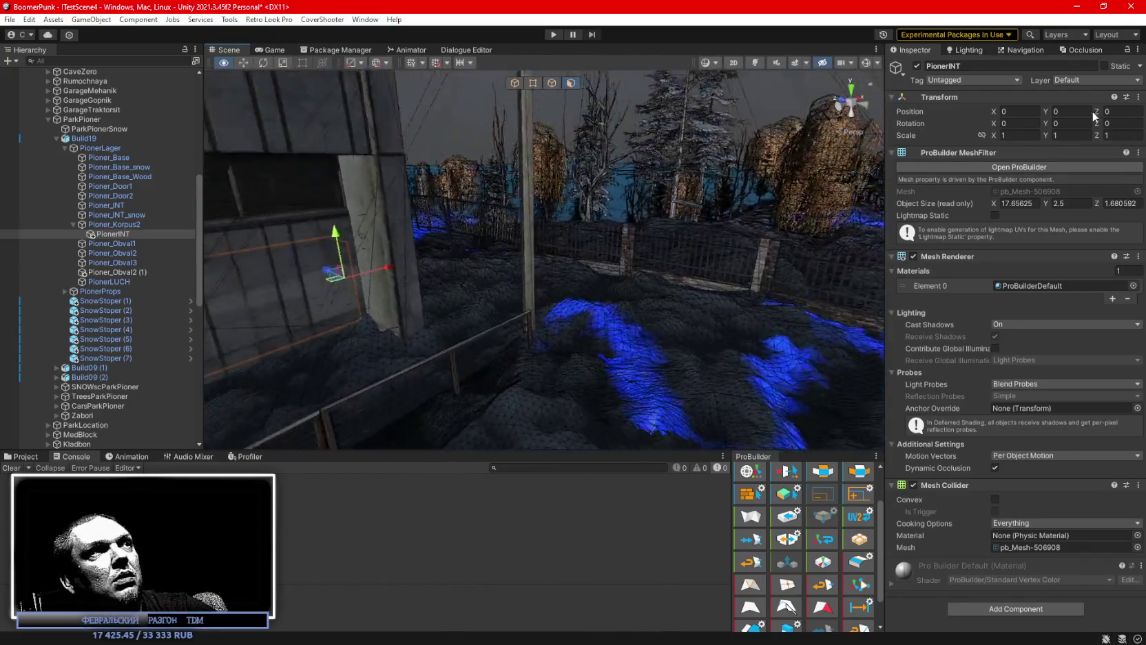
# - Stretch the wall's end face to 27.5 units long and raise its top face to 5
pyautogui.moveTo(385, 200)
pyautogui.mouseDown()
pyautogui.moveTo(370, 200)
pyautogui.moveTo(482, 234)
pyautogui.moveTo(793, 186)
pyautogui.moveTo(593, 210)
pyautogui.moveTo(551, 227)
pyautogui.mouseUp()
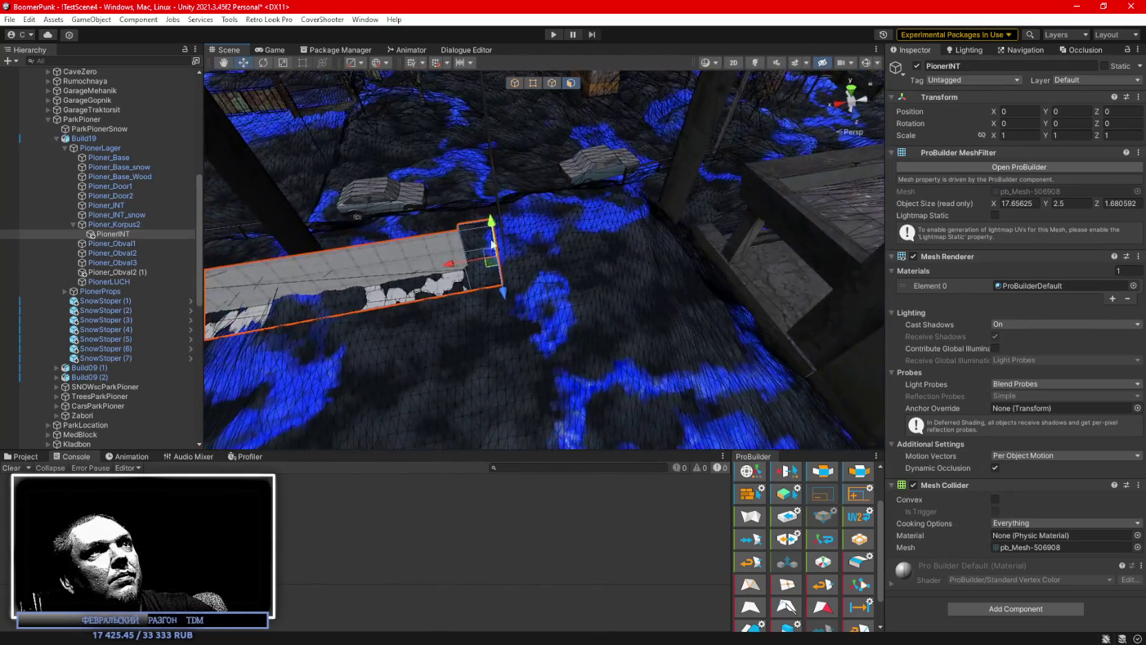
pyautogui.click(500, 255)
pyautogui.moveTo(482, 246)
pyautogui.mouseDown()
pyautogui.moveTo(665, 217)
pyautogui.moveTo(420, 184)
pyautogui.moveTo(489, 107)
pyautogui.moveTo(618, 89)
pyautogui.moveTo(619, 163)
pyautogui.moveTo(705, 197)
pyautogui.moveTo(544, 282)
pyautogui.mouseUp()
pyautogui.click(551, 121)
pyautogui.moveTo(790, 375)
pyautogui.mouseDown()
pyautogui.moveTo(747, 217)
pyautogui.moveTo(677, 192)
pyautogui.moveTo(374, 179)
pyautogui.moveTo(663, 250)
pyautogui.moveTo(636, 223)
pyautogui.moveTo(799, 175)
pyautogui.moveTo(747, 200)
pyautogui.moveTo(781, 242)
pyautogui.mouseUp()
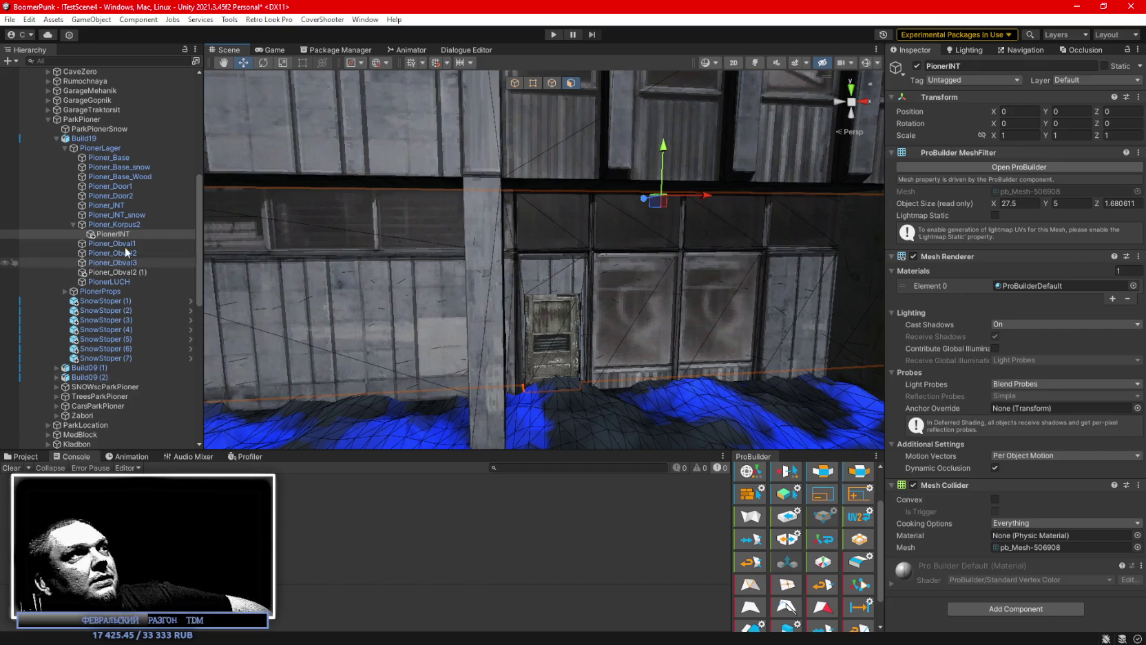
pyautogui.scroll(10, 131, 289)
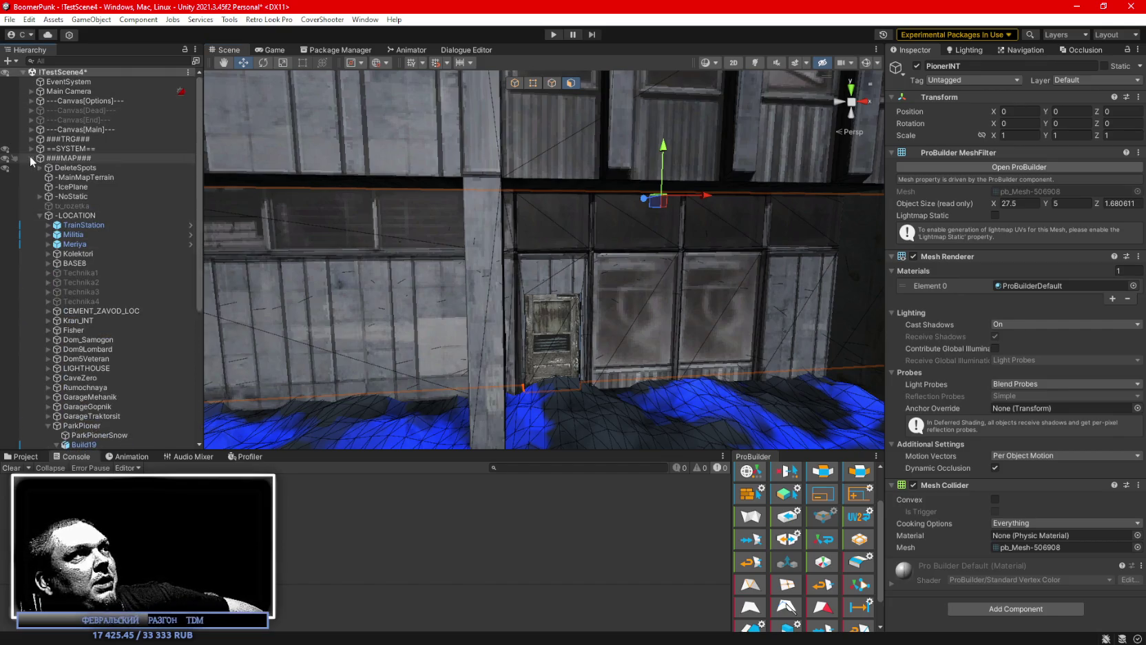
# - Collapse ###MAP### and browse the ==SYSTEM== group's -TraktorTrafic and AI-MANAGER objects
pyautogui.click(31, 158)
pyautogui.click(50, 168)
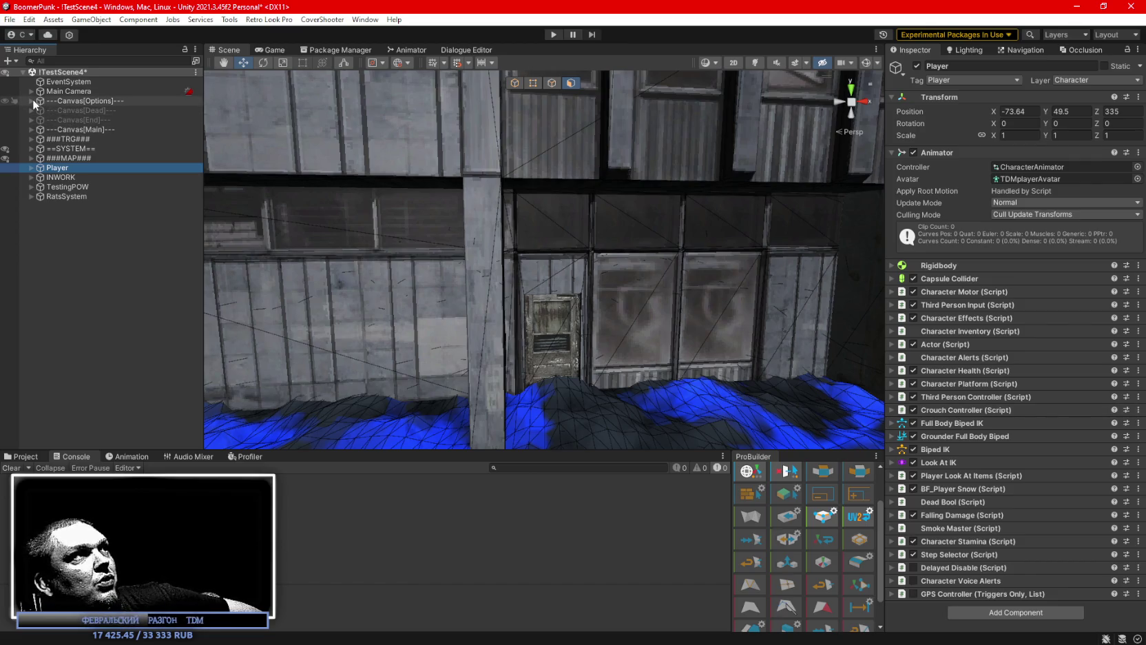
pyautogui.click(32, 148)
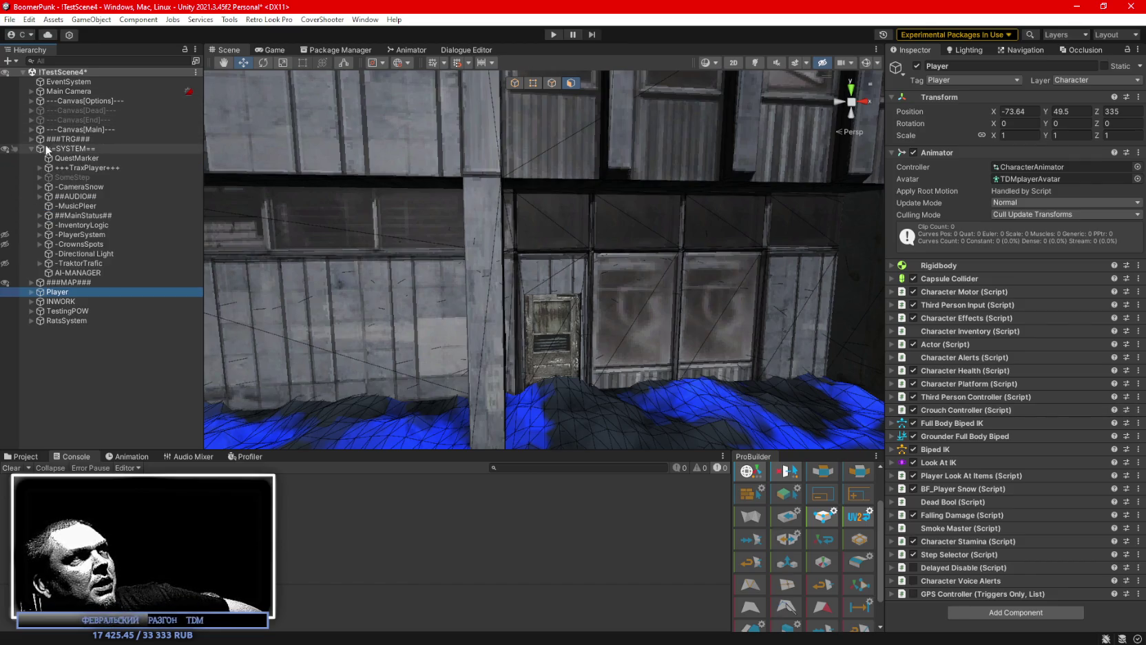
pyautogui.click(46, 149)
pyautogui.click(74, 264)
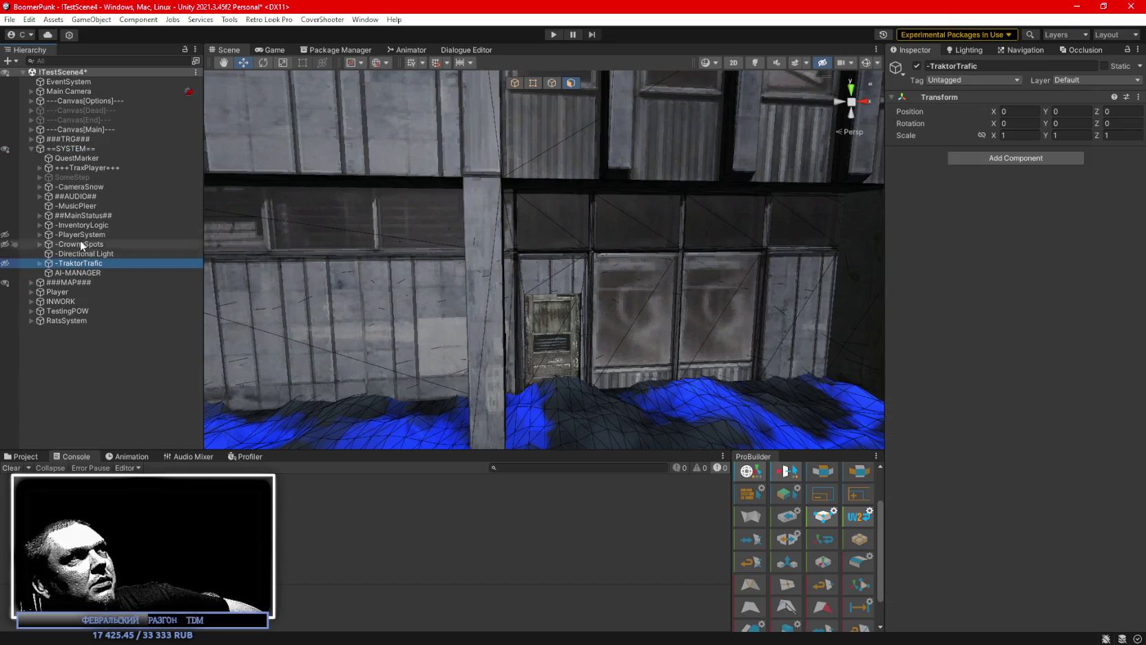
pyautogui.click(69, 273)
# - Check the Player's Character Health (100 of 100), then show the Constructions02 Prefab folder
pyautogui.click(56, 292)
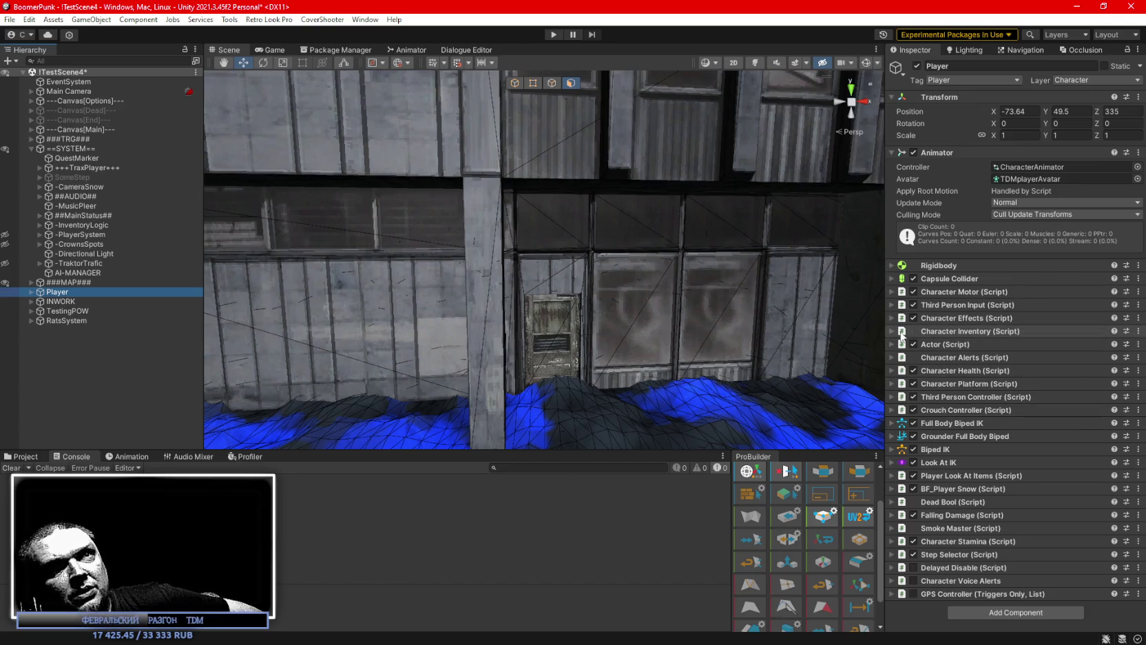
pyautogui.click(891, 370)
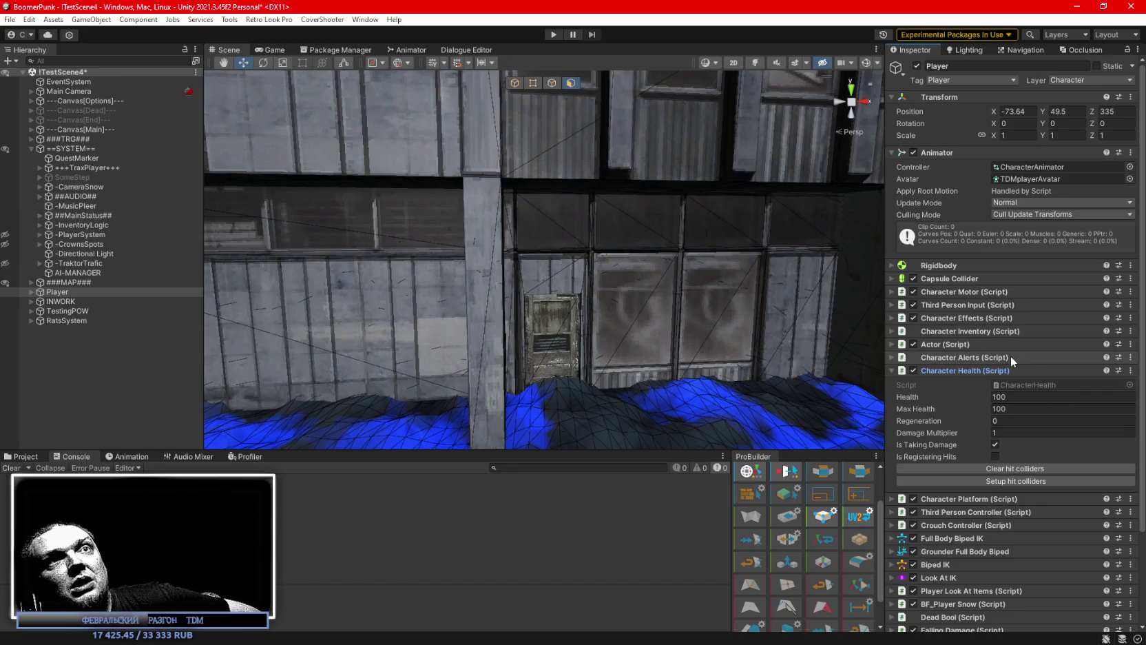
pyautogui.click(21, 457)
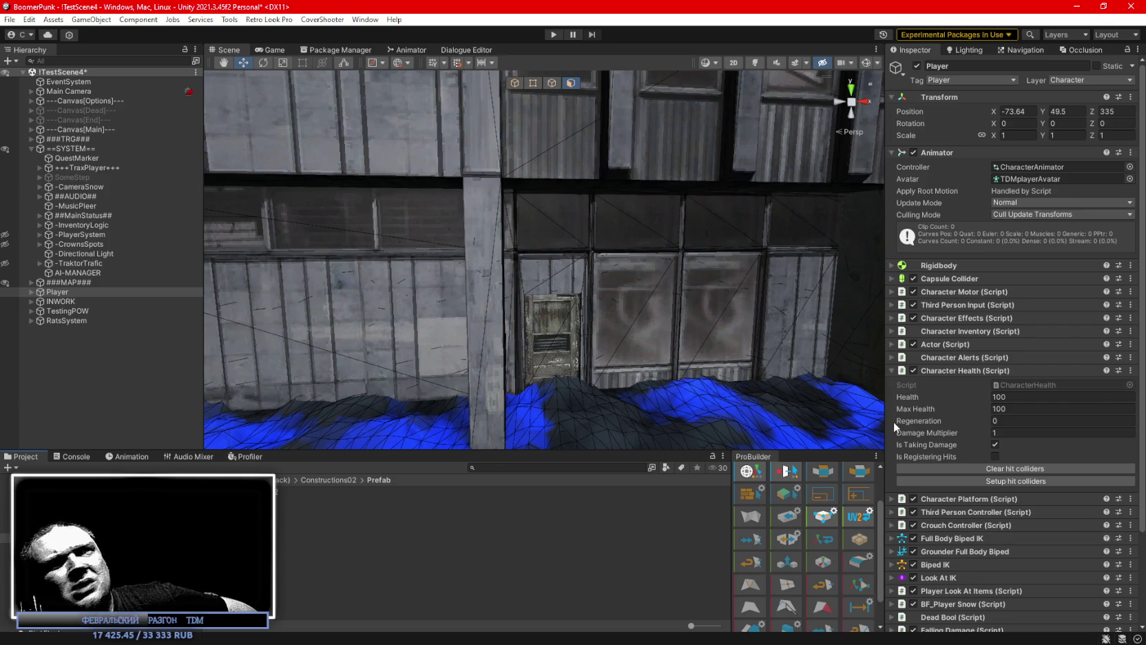
# - Review AI-MANAGER, TraktorTrafic, PlayerSystem, InventoryLogic, CrownsSpots and Directional Light, ending on ##MainStatus##'s Zone Controller
pyautogui.click(79, 272)
pyautogui.click(81, 265)
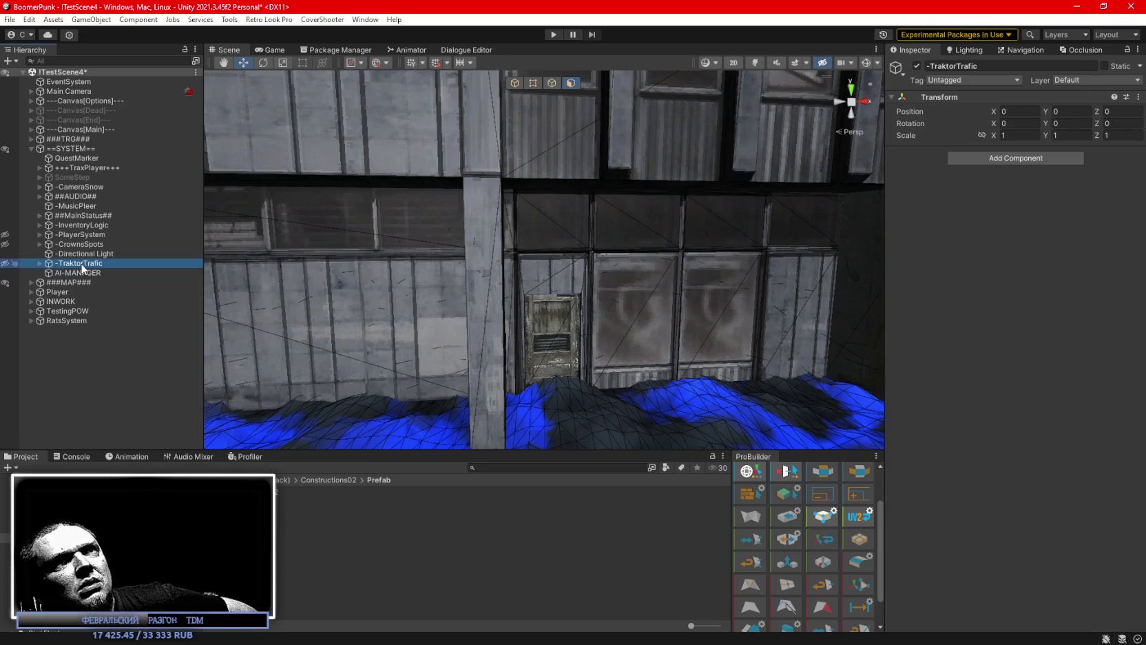
pyautogui.click(80, 235)
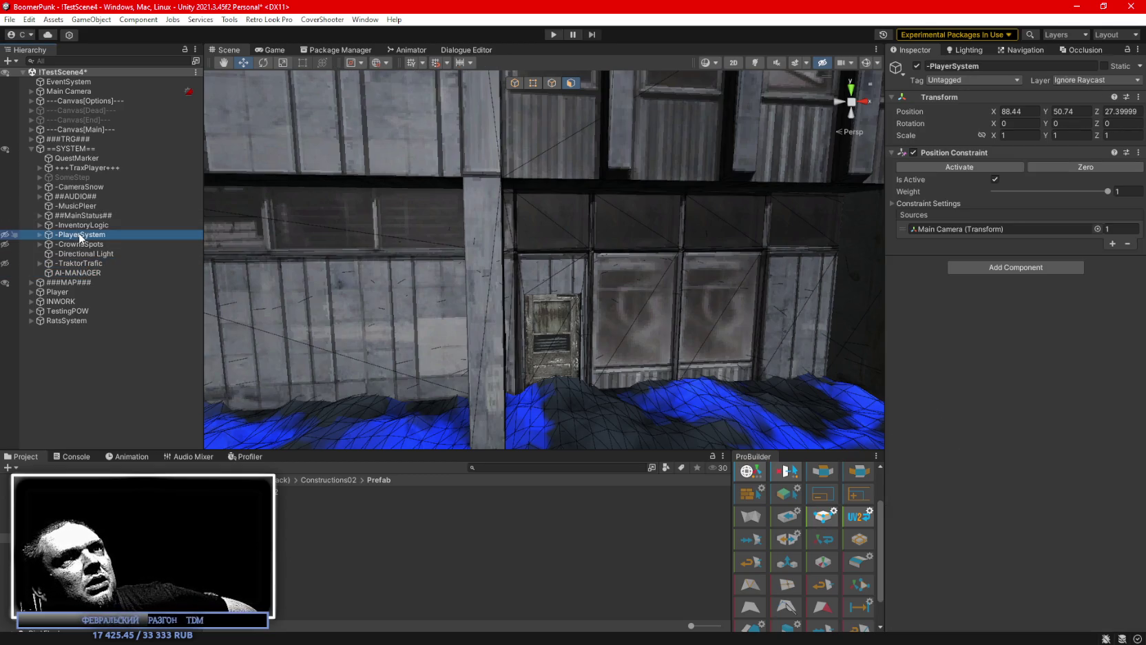
pyautogui.click(82, 225)
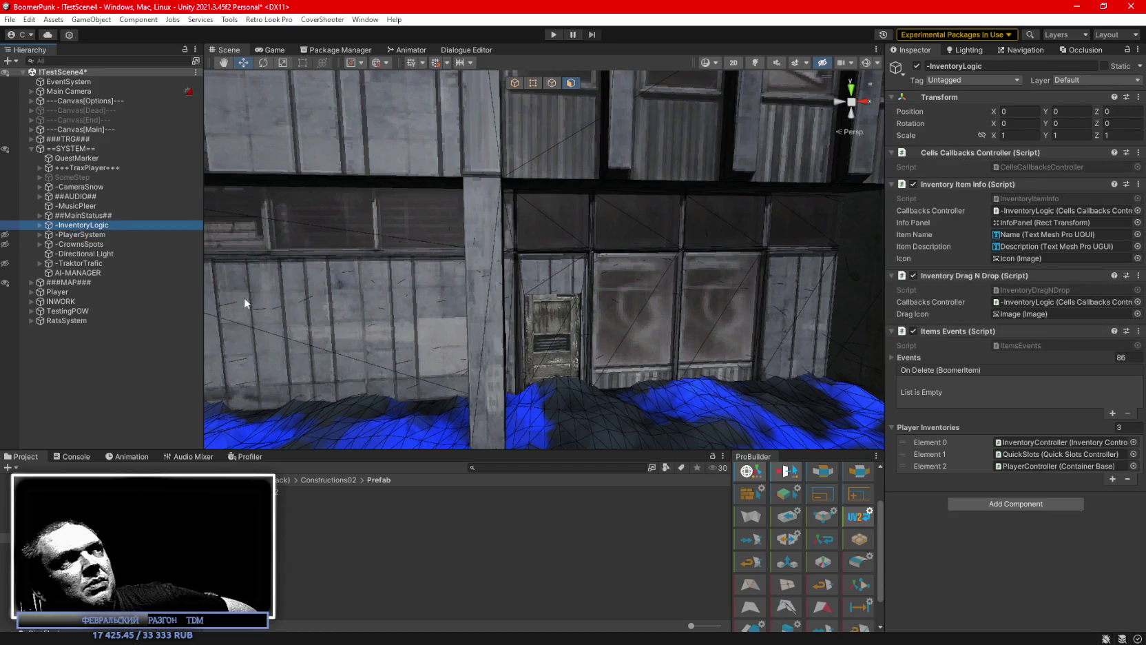
pyautogui.click(73, 245)
pyautogui.click(82, 254)
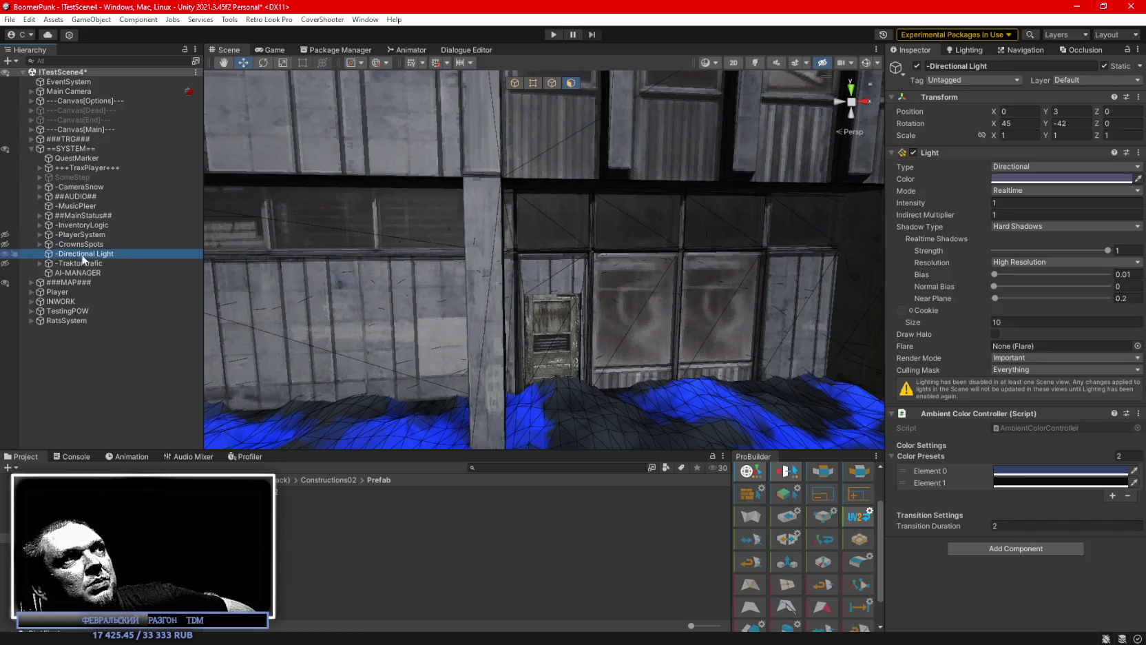
pyautogui.click(86, 263)
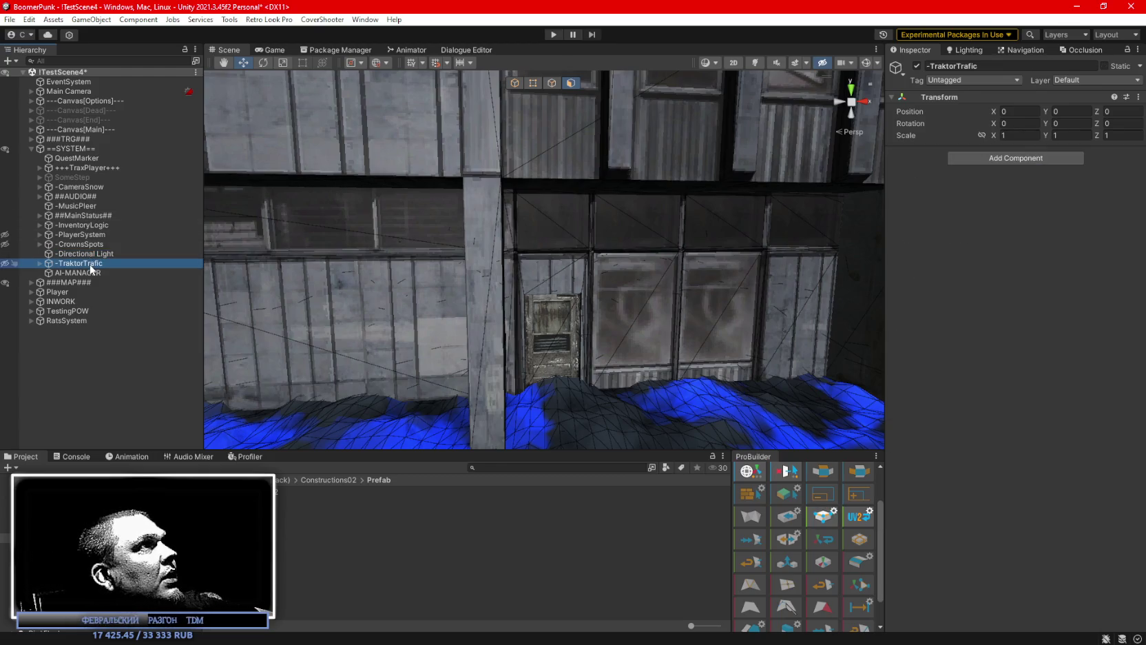
pyautogui.click(90, 217)
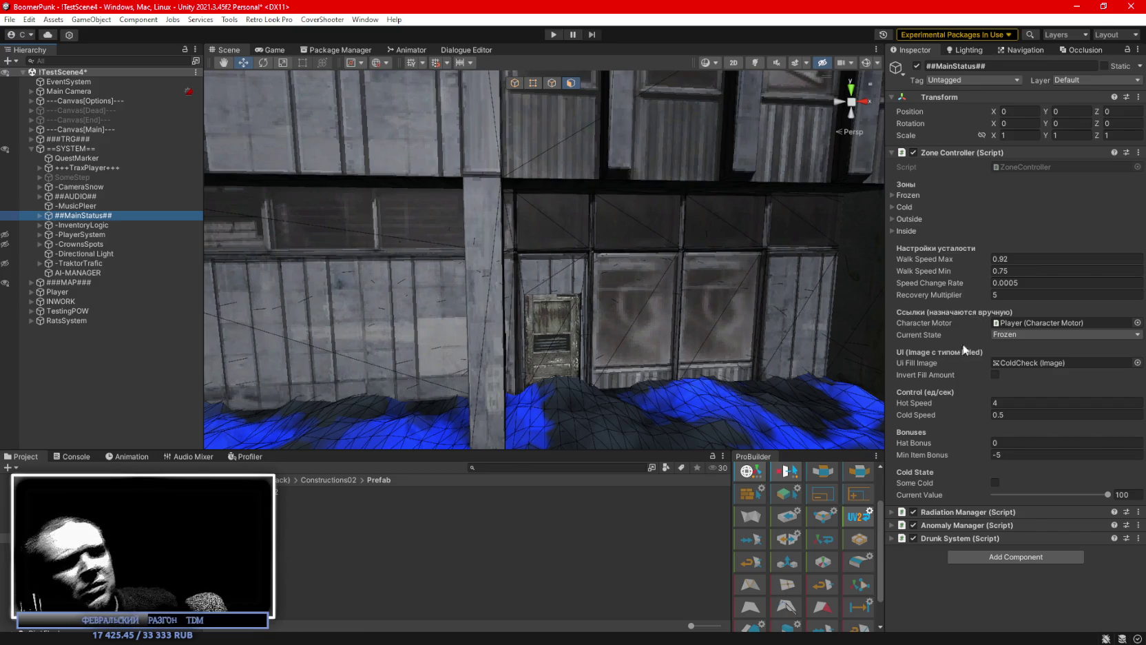
pyautogui.hotkey('alt', 'Tab')
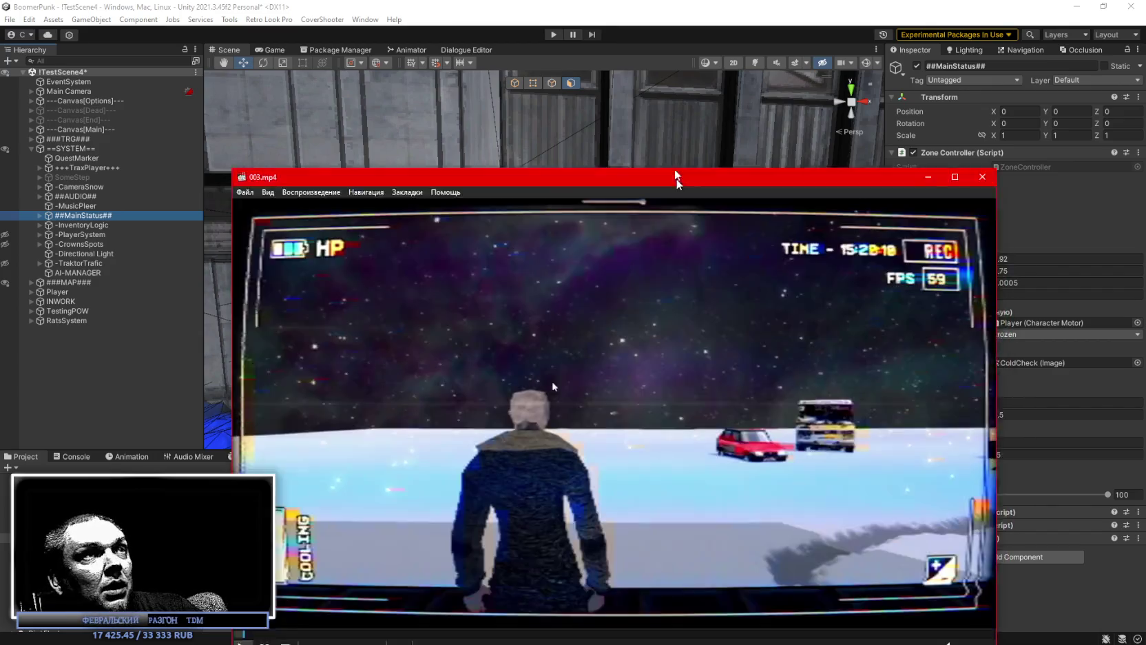
# - Bring the MPC-HC window playing 003.mp4 up over the Unity editor
pyautogui.moveTo(678, 173); pyautogui.dragTo(820, 65)
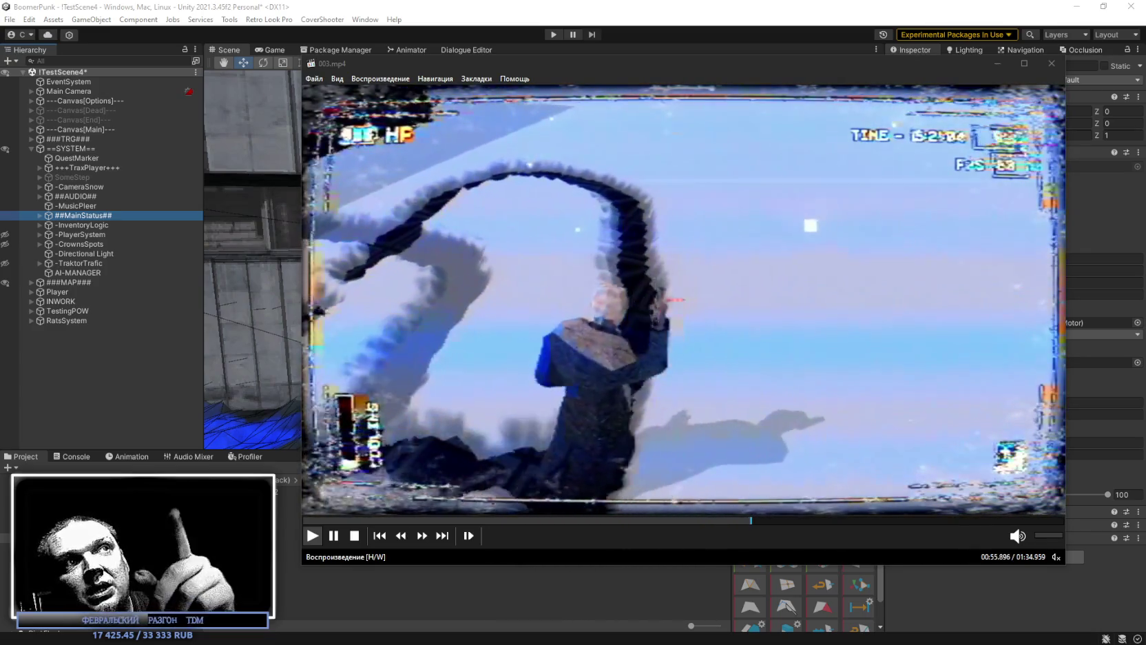
# - Pause and resume the 003.mp4 gameplay clip, then close MPC-HC
pyautogui.click(351, 474)
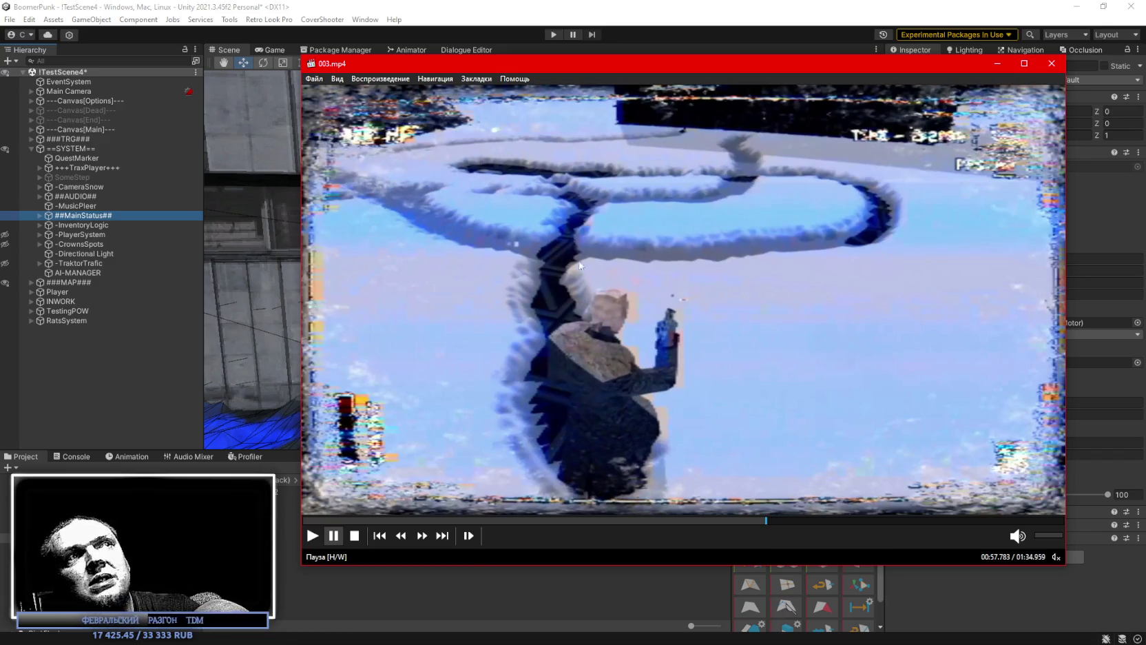
pyautogui.click(552, 256)
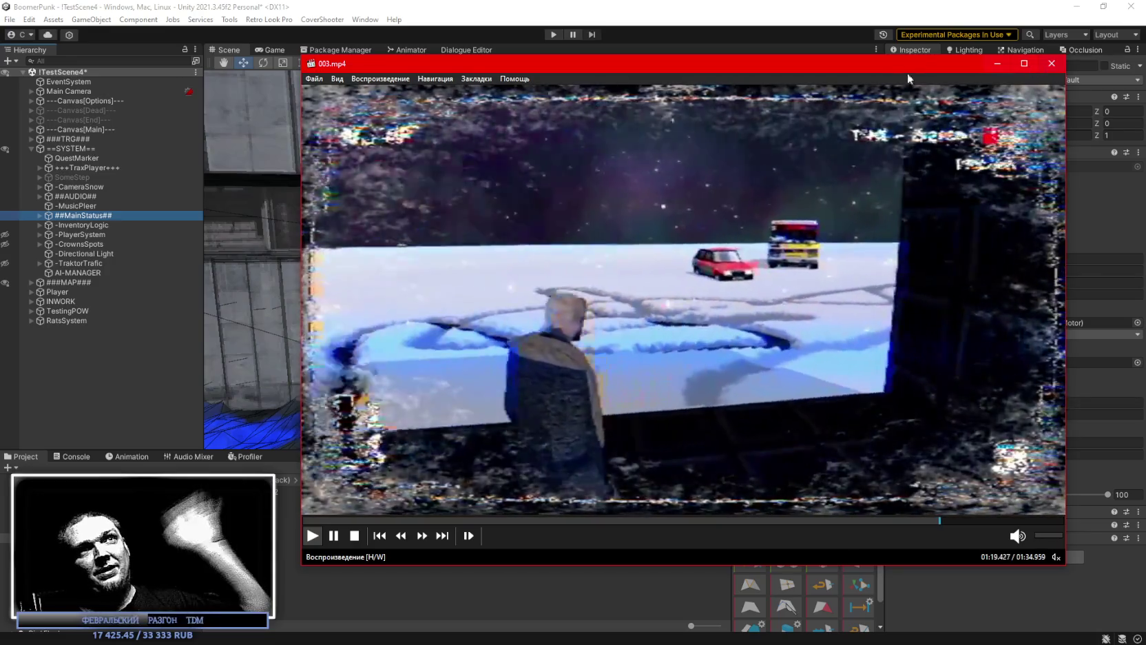
pyautogui.click(1051, 64)
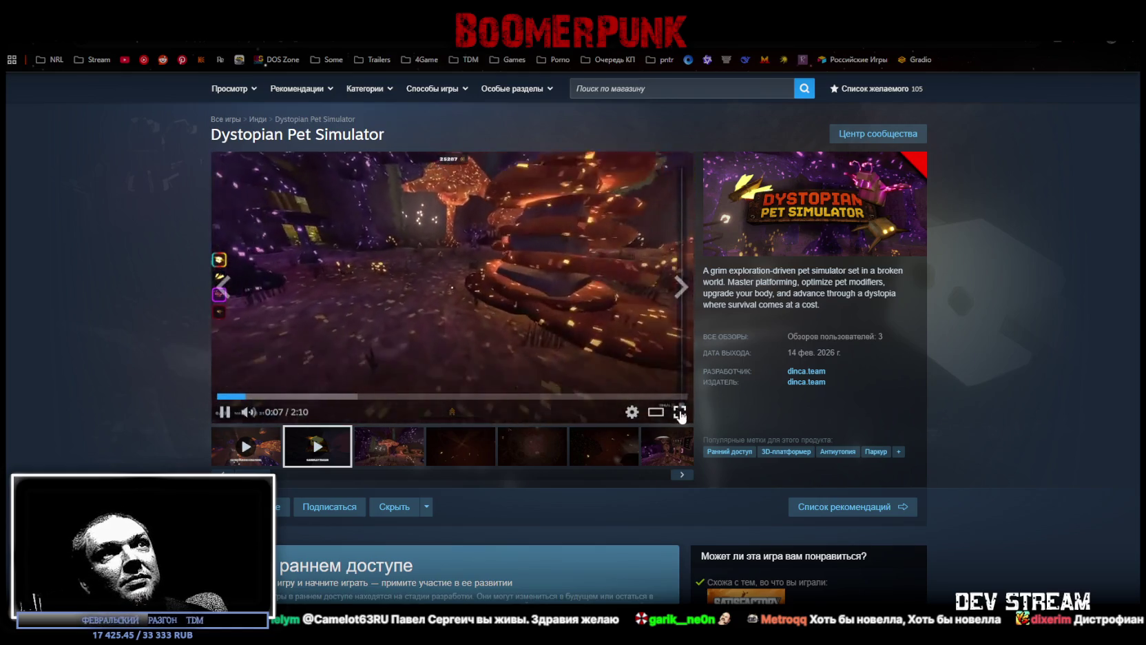
pyautogui.click(681, 407)
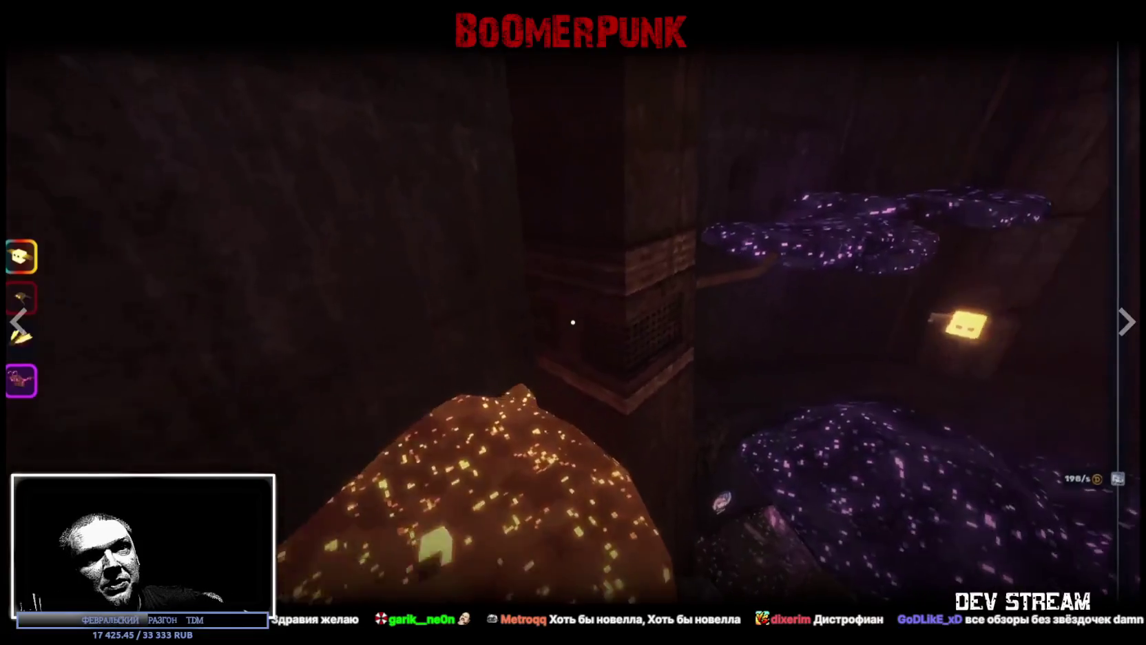
pyautogui.press('Escape')
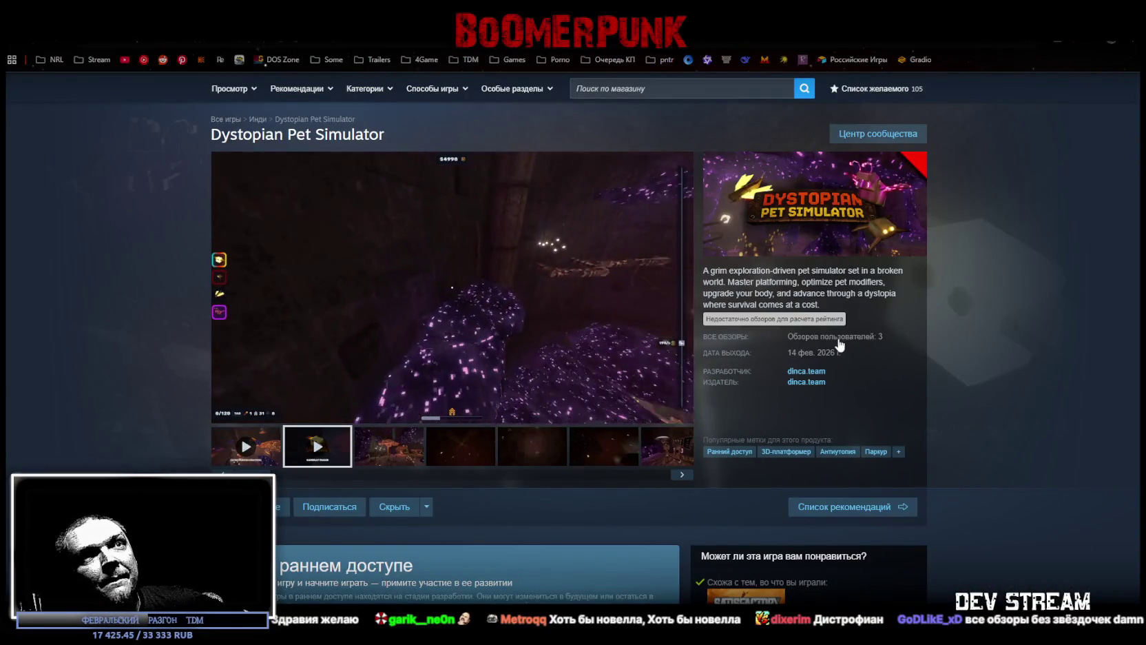
# - Read the Dystopian Pet Simulator user reviews, then pause the store trailer at 0:50
pyautogui.click(837, 338)
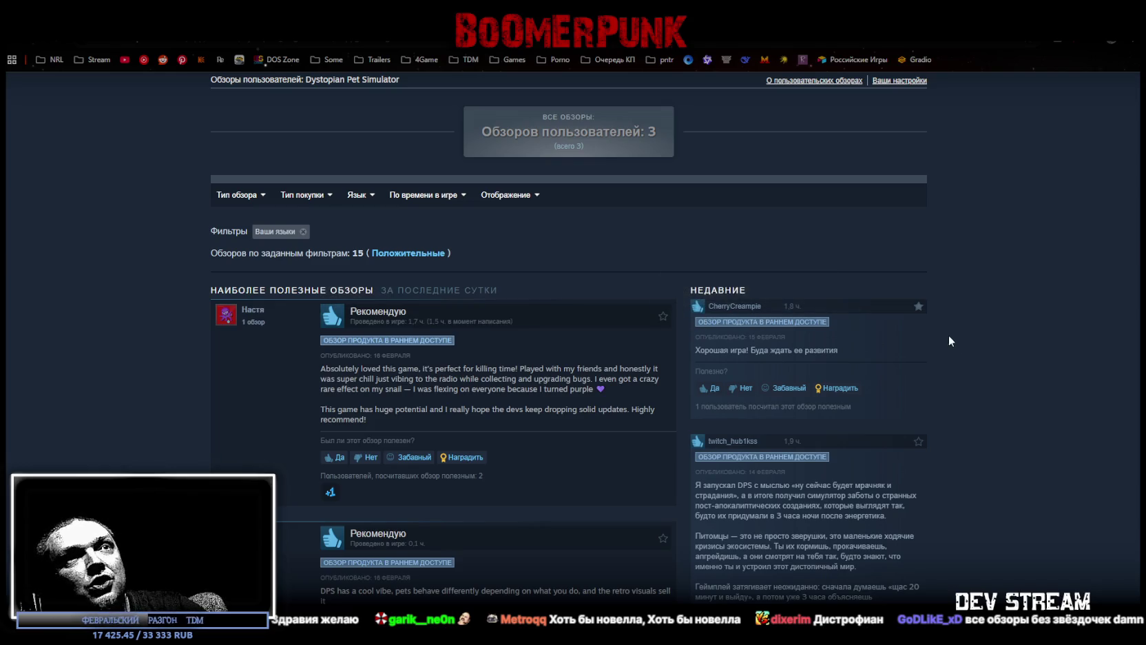
pyautogui.moveTo(919, 312)
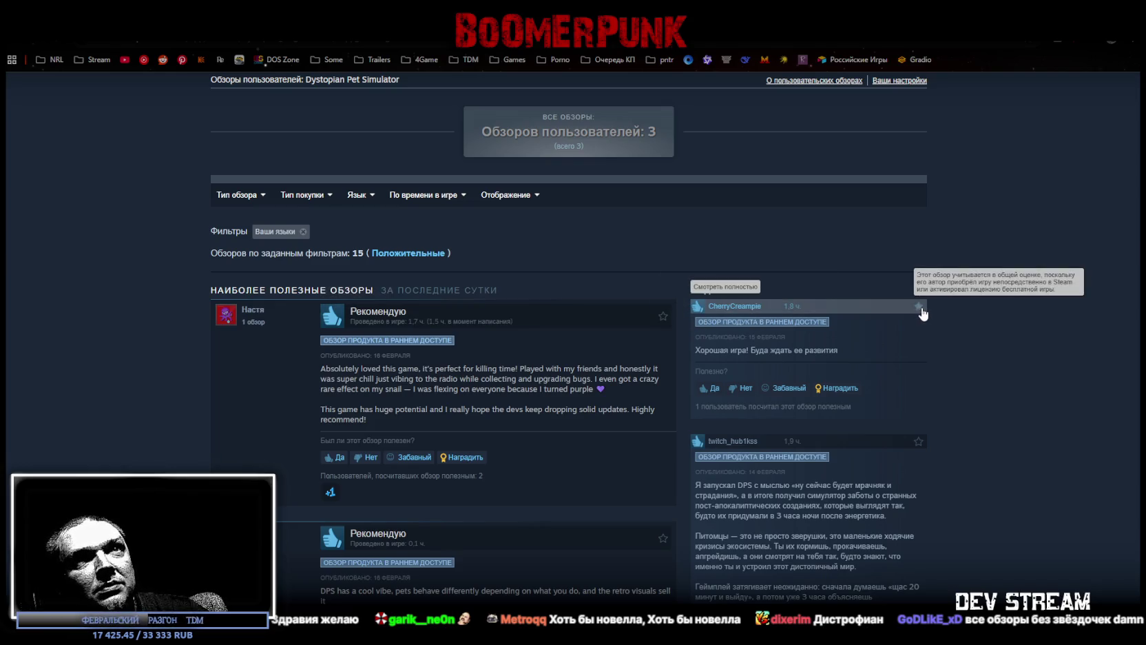
pyautogui.moveTo(661, 319)
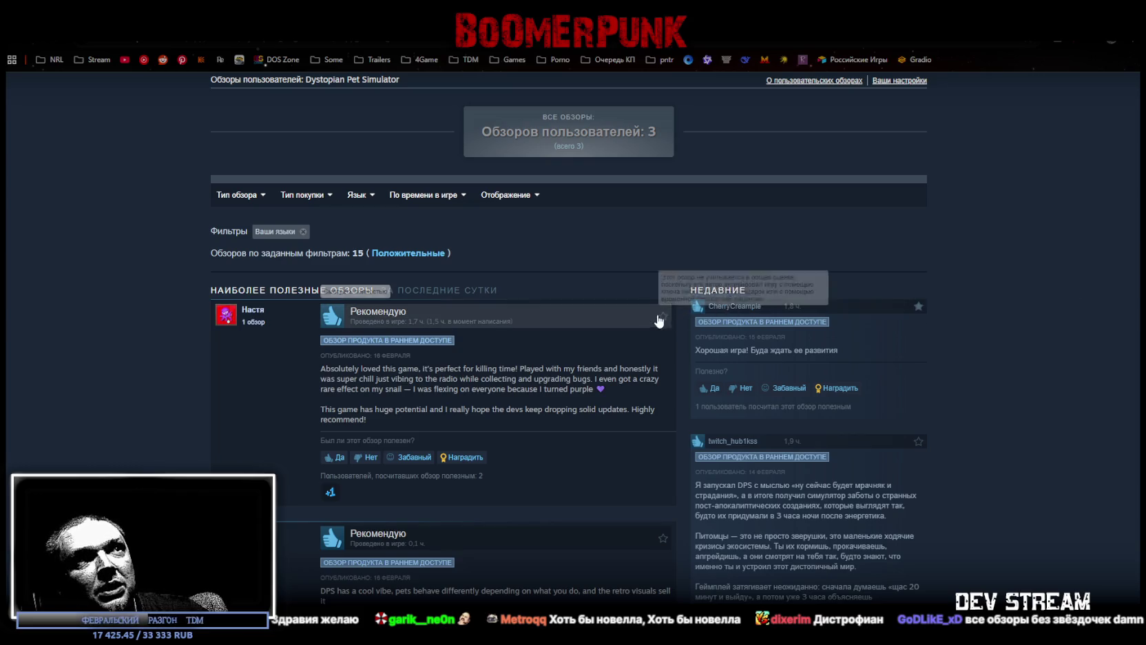
pyautogui.scroll(15, 857, 457)
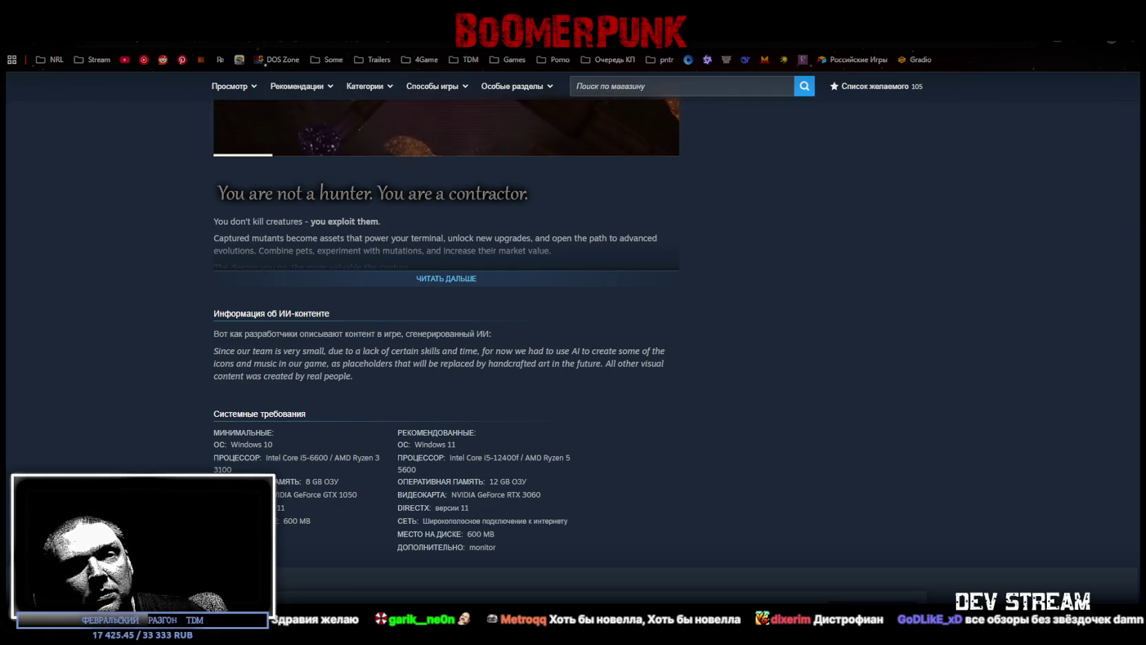
pyautogui.scroll(15, 658, 433)
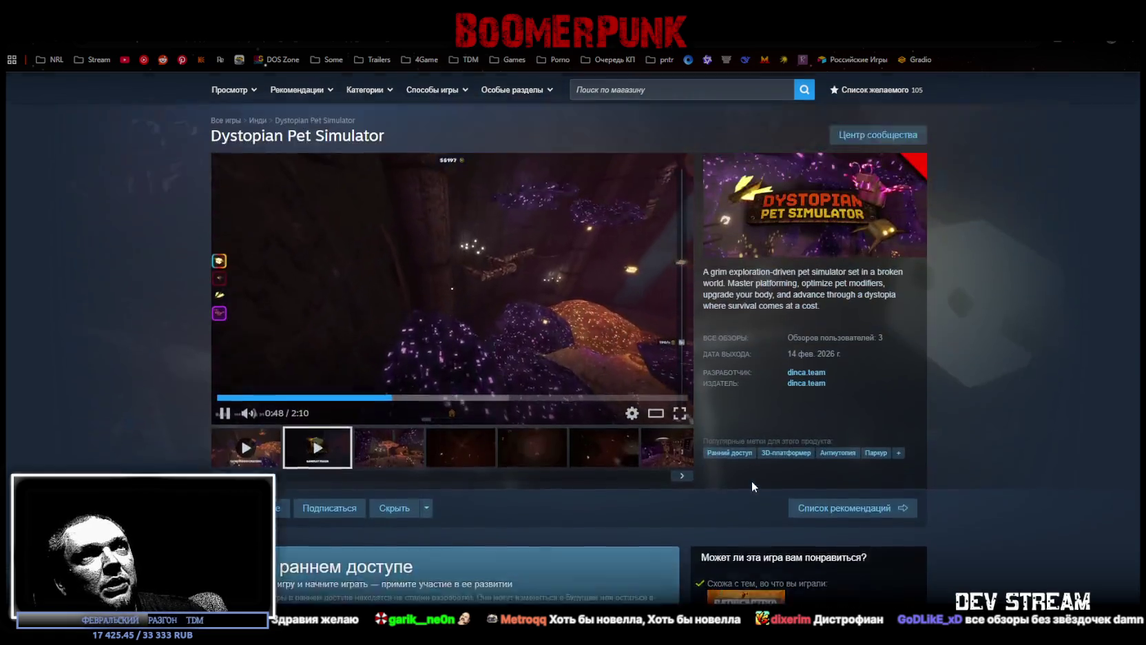
pyautogui.press('space')
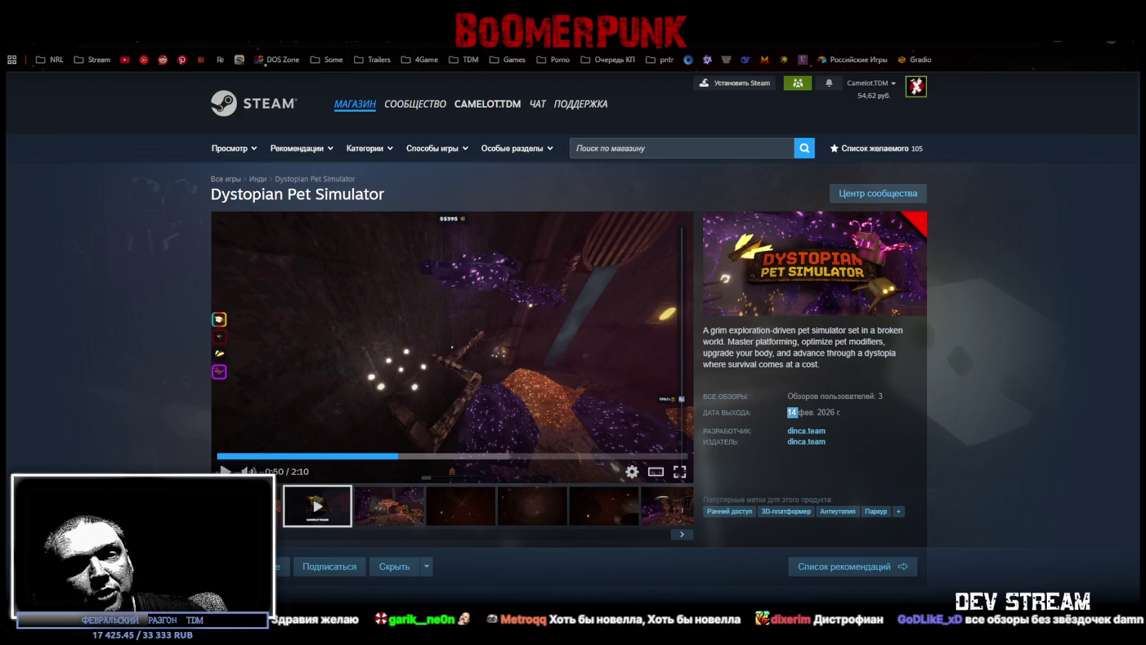
pyautogui.scroll(-1, 584, 338)
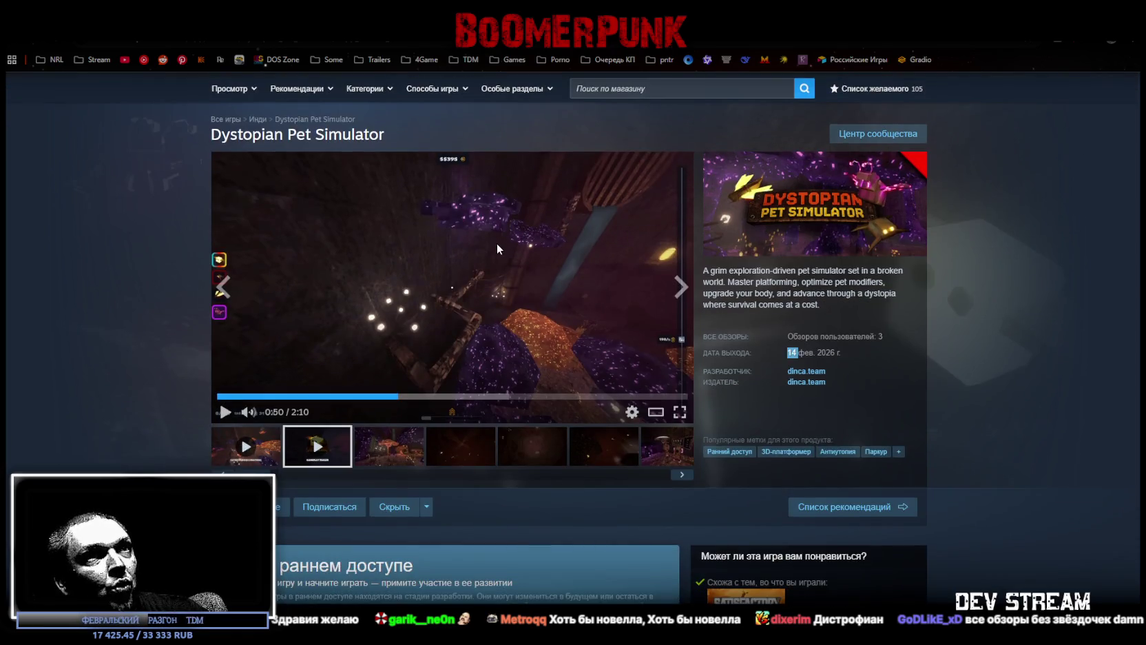
pyautogui.click(892, 362)
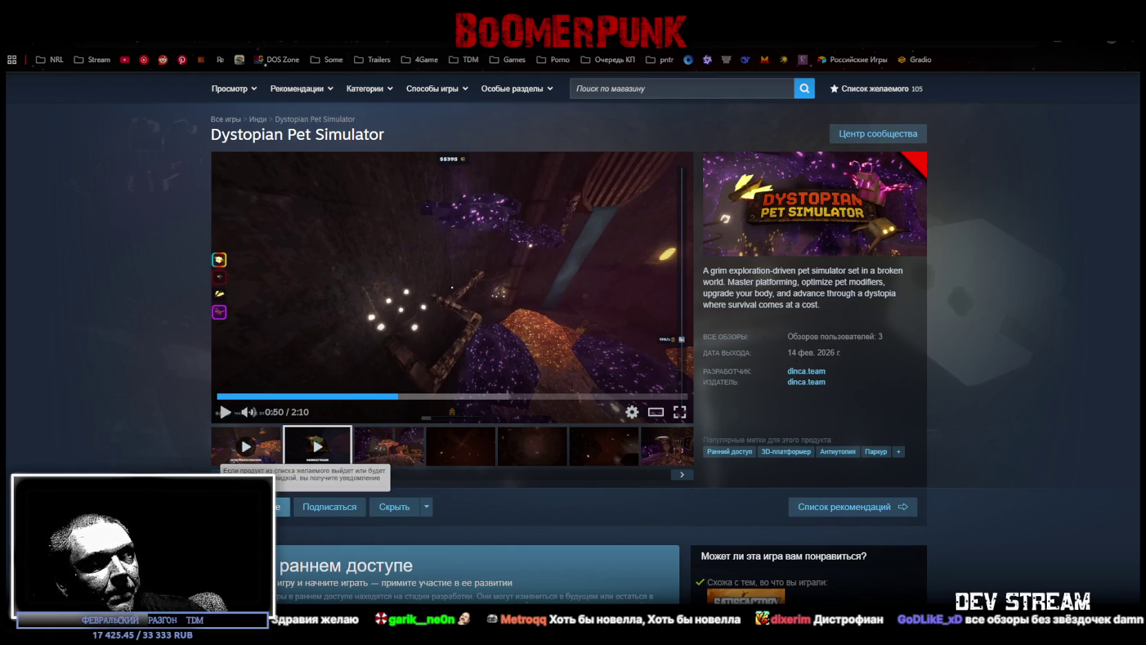
pyautogui.scroll(-4, 695, 360)
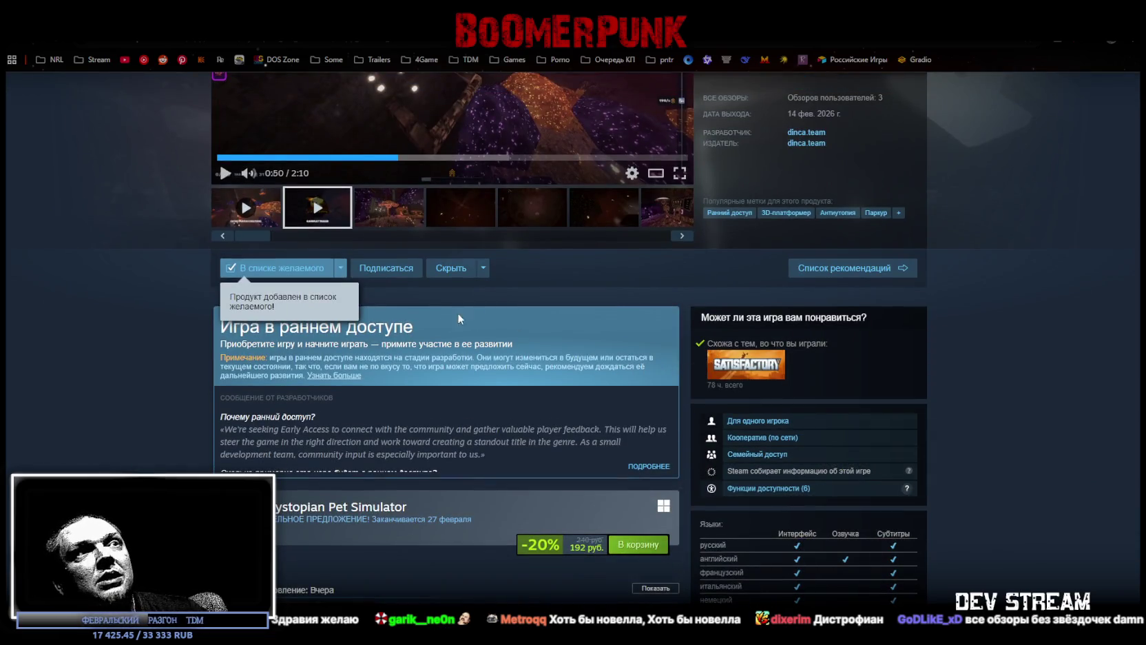
pyautogui.moveTo(1011, 390); pyautogui.dragTo(841, 336)
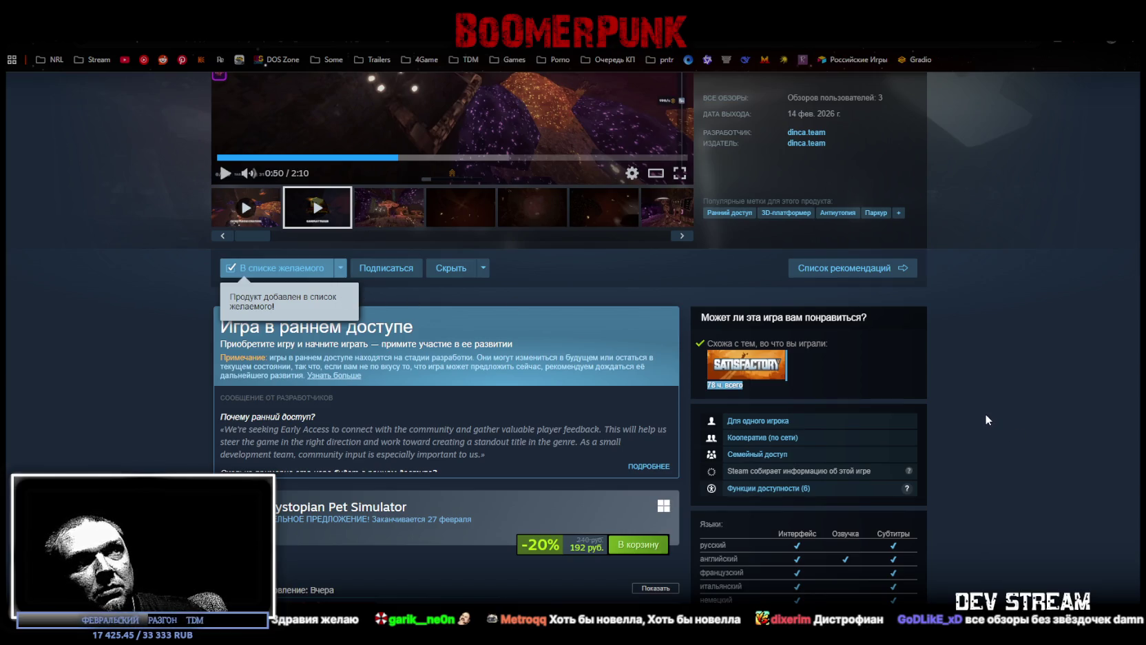
pyautogui.scroll(4, 727, 503)
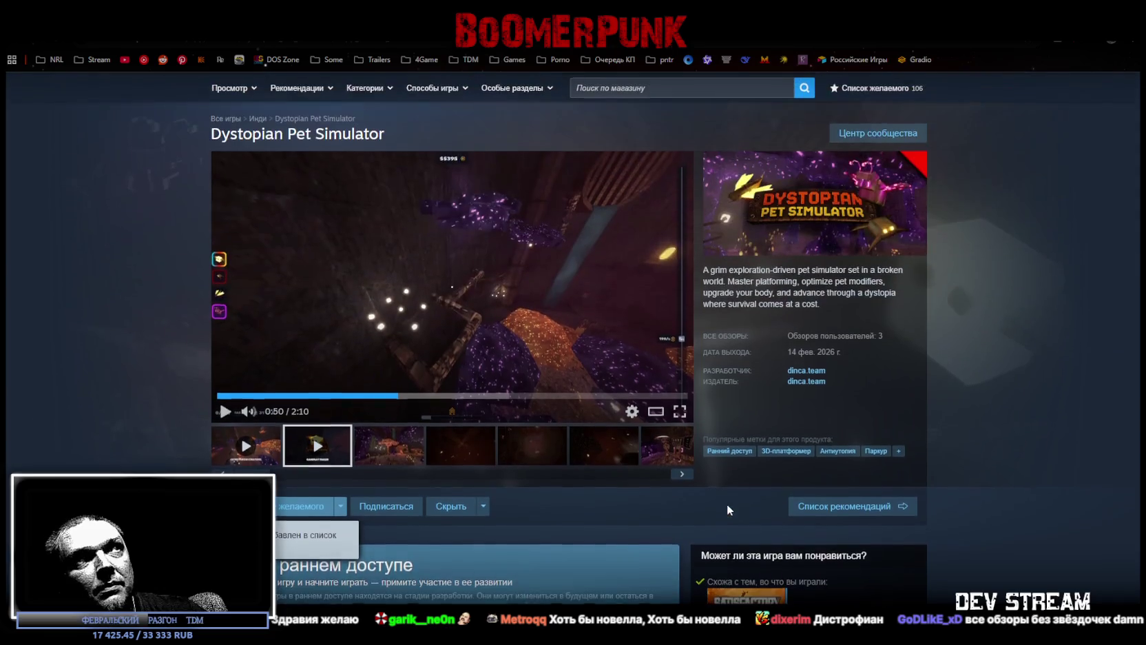
pyautogui.scroll(-4, 741, 507)
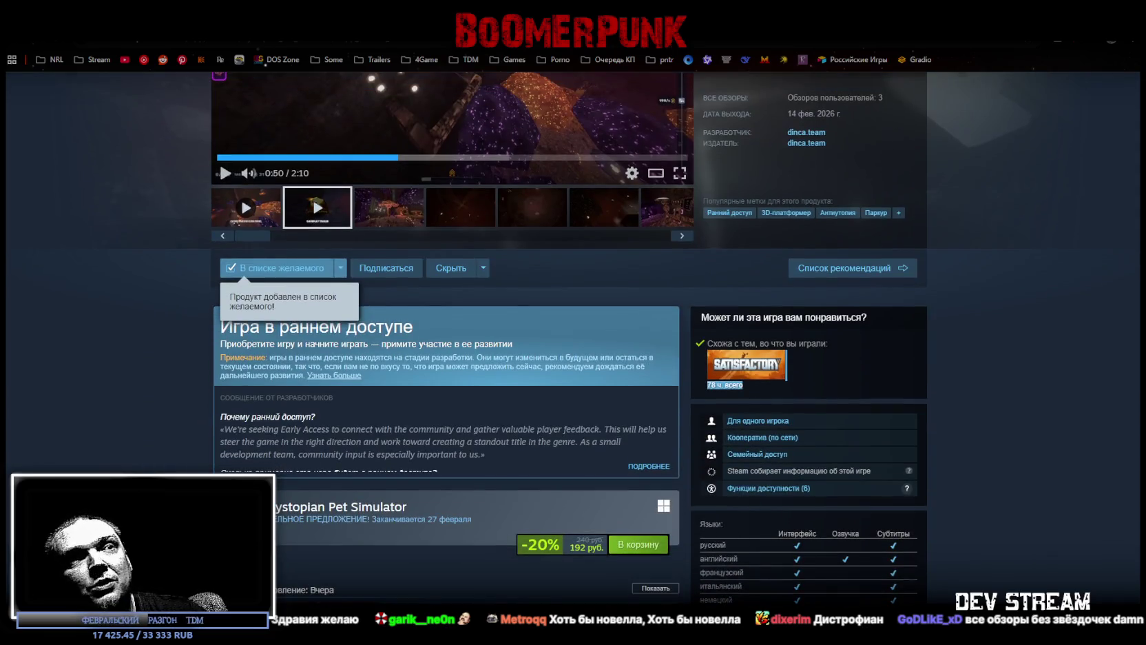
pyautogui.scroll(3, 947, 472)
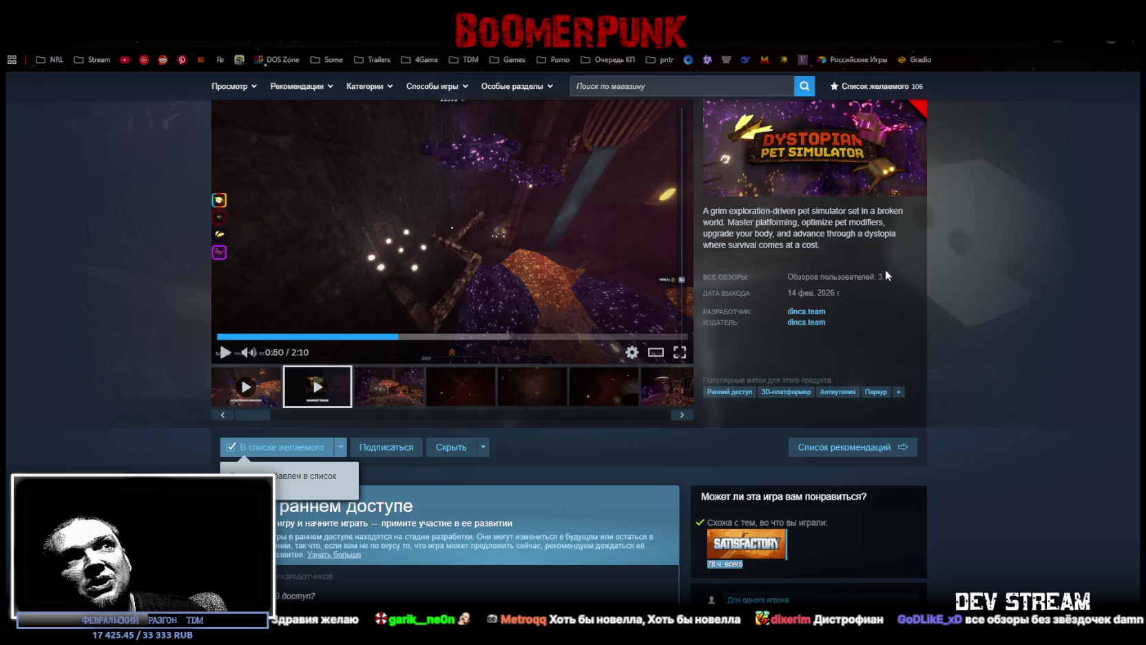
pyautogui.moveTo(877, 277)
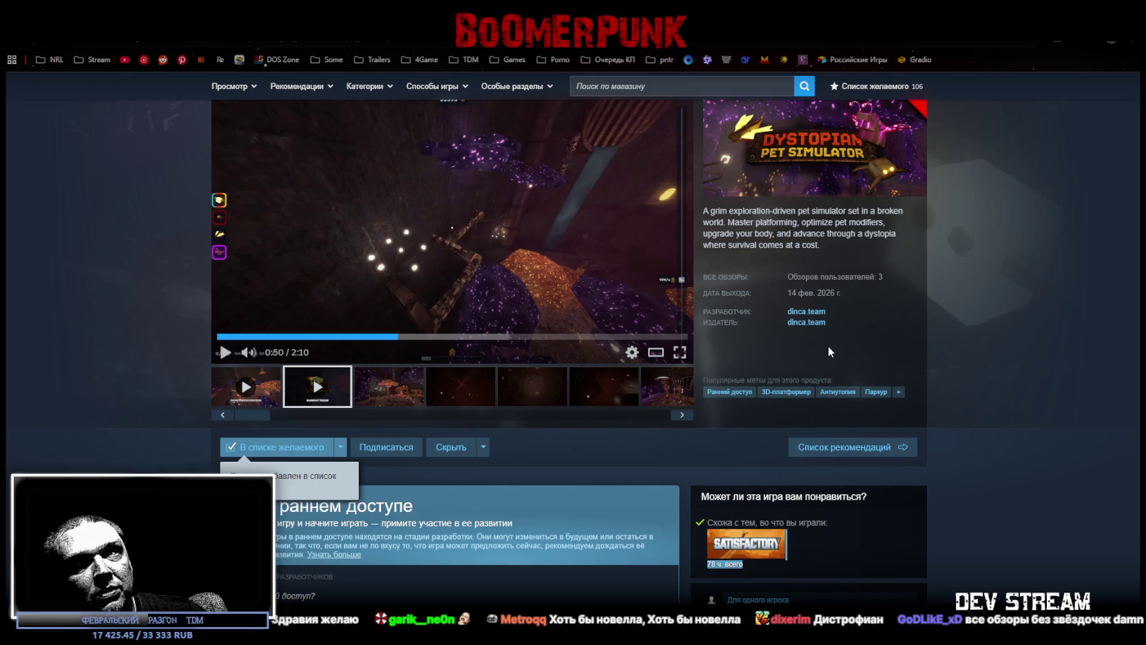
pyautogui.scroll(-8, 828, 345)
pyautogui.scroll(-8, 815, 363)
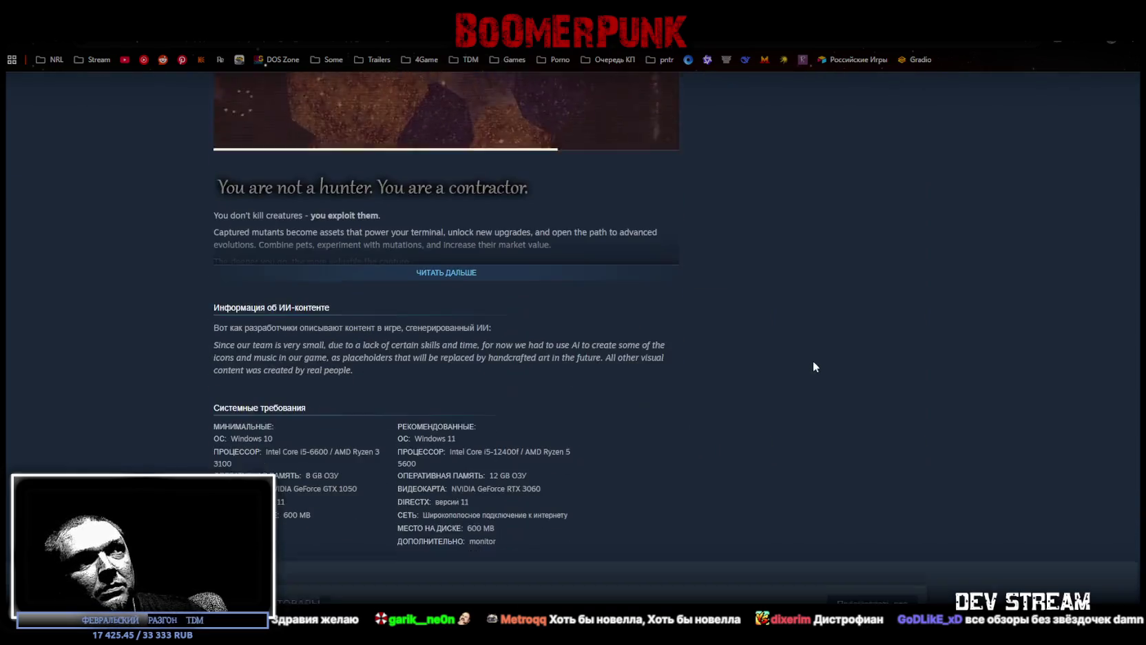
pyautogui.scroll(4, 813, 361)
pyautogui.scroll(-15, 816, 365)
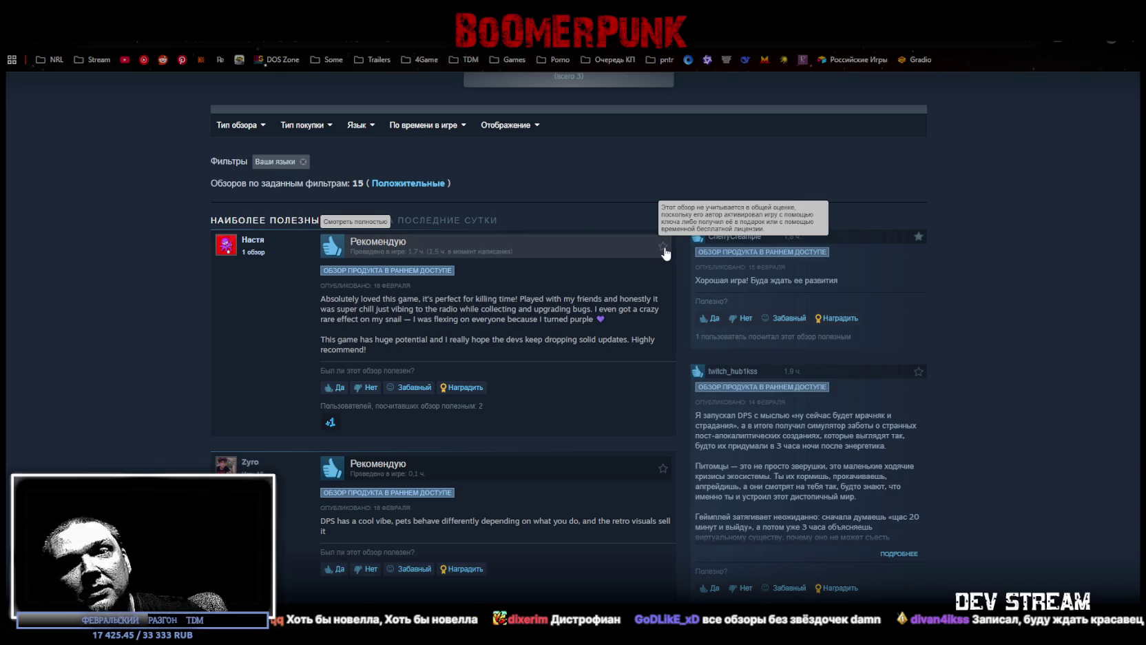
pyautogui.scroll(15, 658, 416)
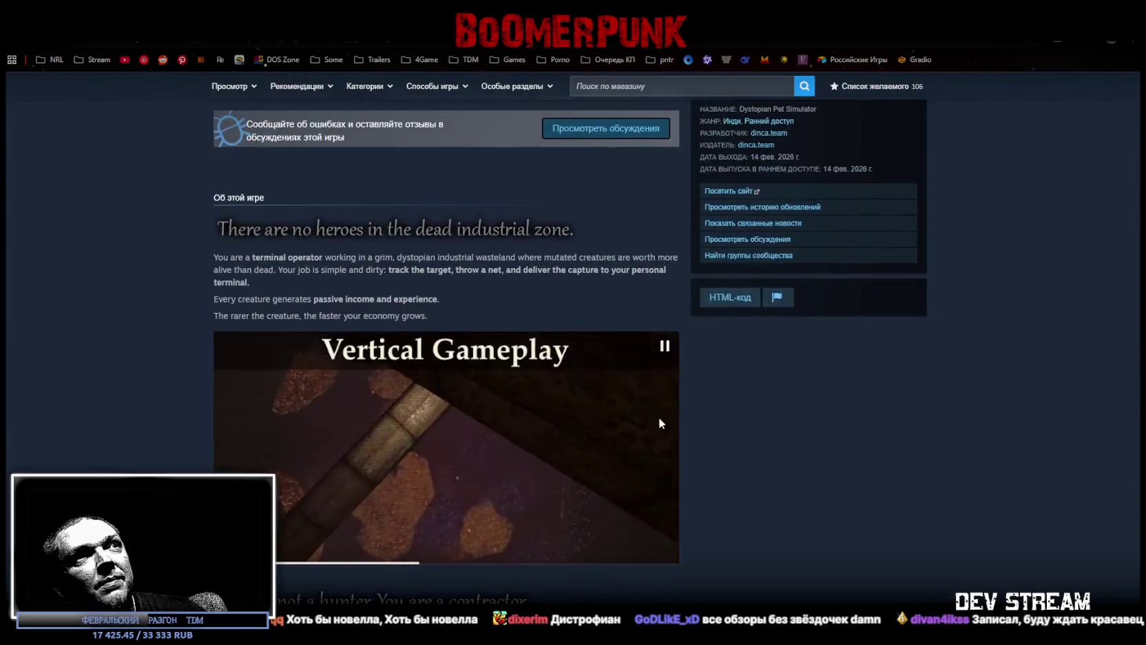
pyautogui.scroll(-5, 826, 425)
pyautogui.scroll(-3, 938, 439)
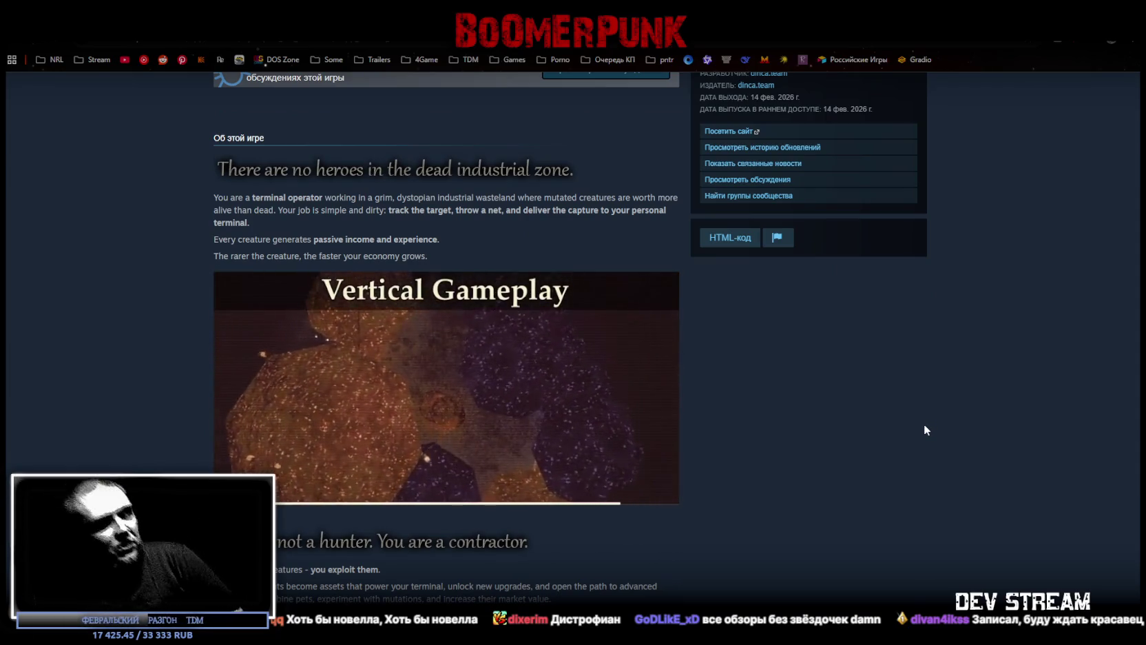
pyautogui.scroll(7, 925, 429)
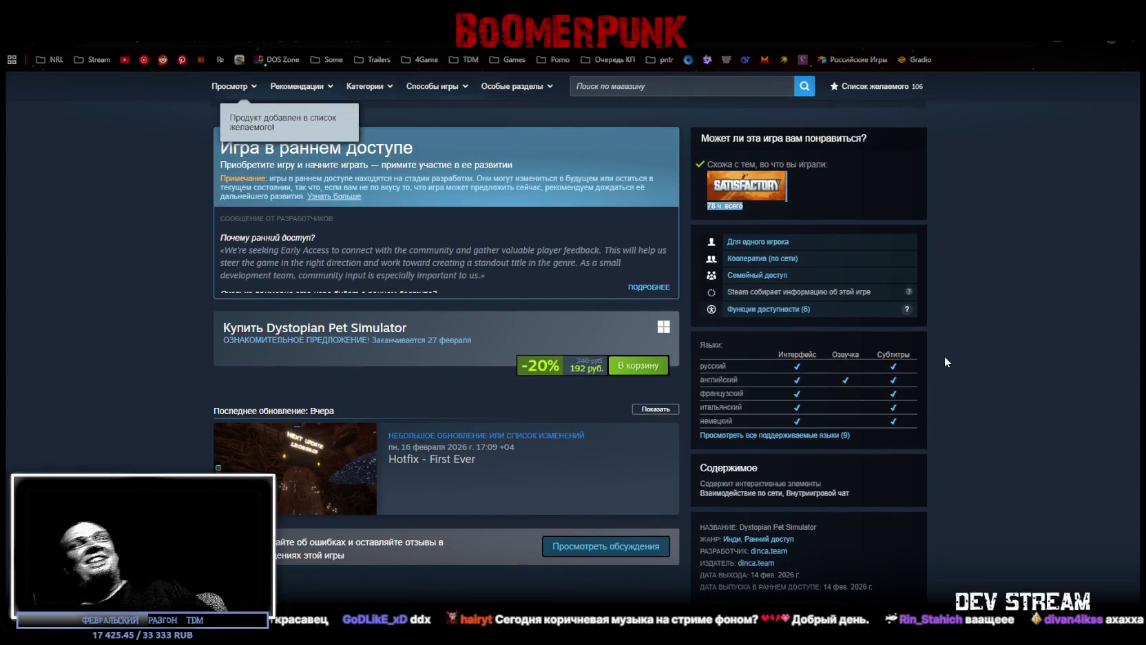
pyautogui.scroll(7, 944, 365)
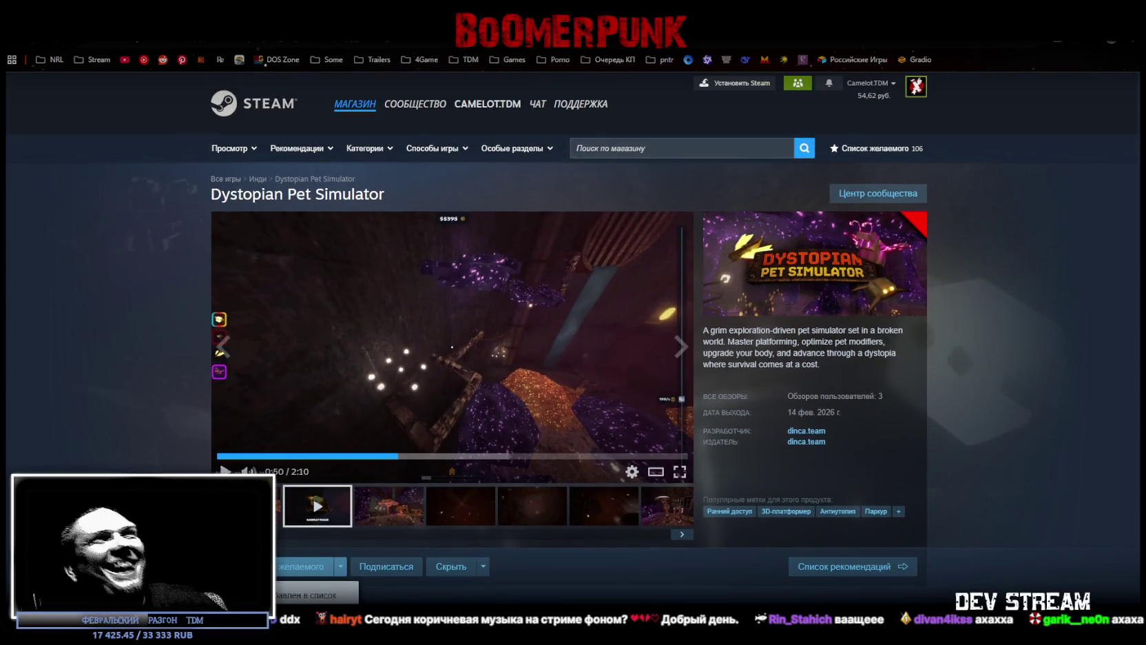
# - Alt+Tab via Unity to the YouTube window playing The Old Camp Gothic 1 ambience
pyautogui.hotkey('alt', 'Tab')
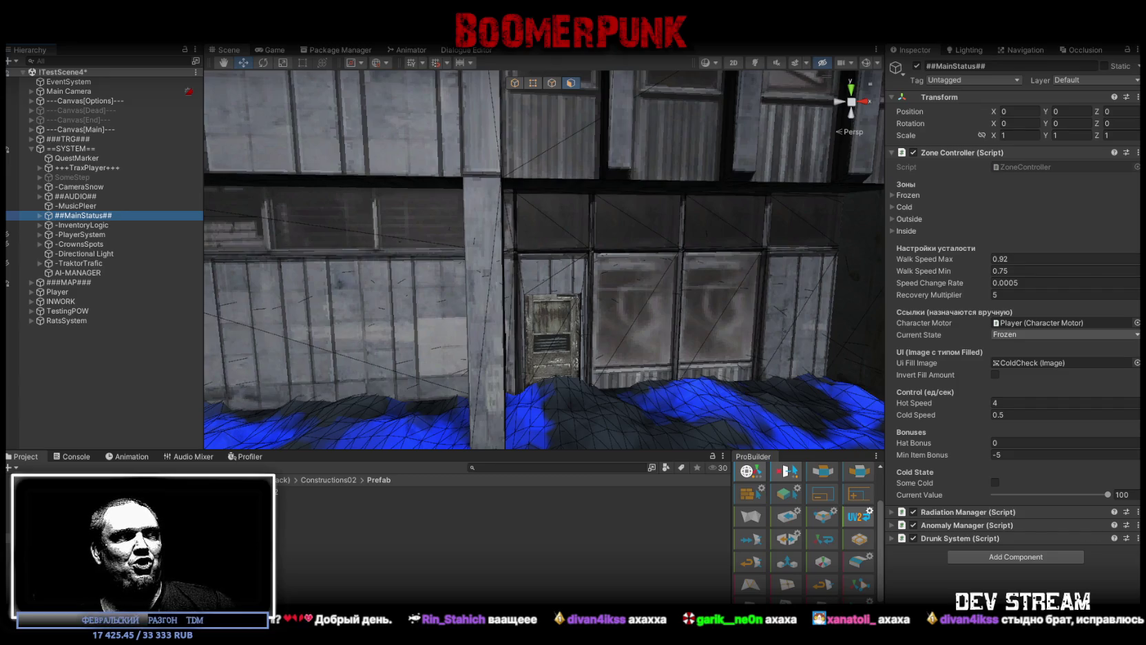
pyautogui.hotkey('alt', 'Tab')
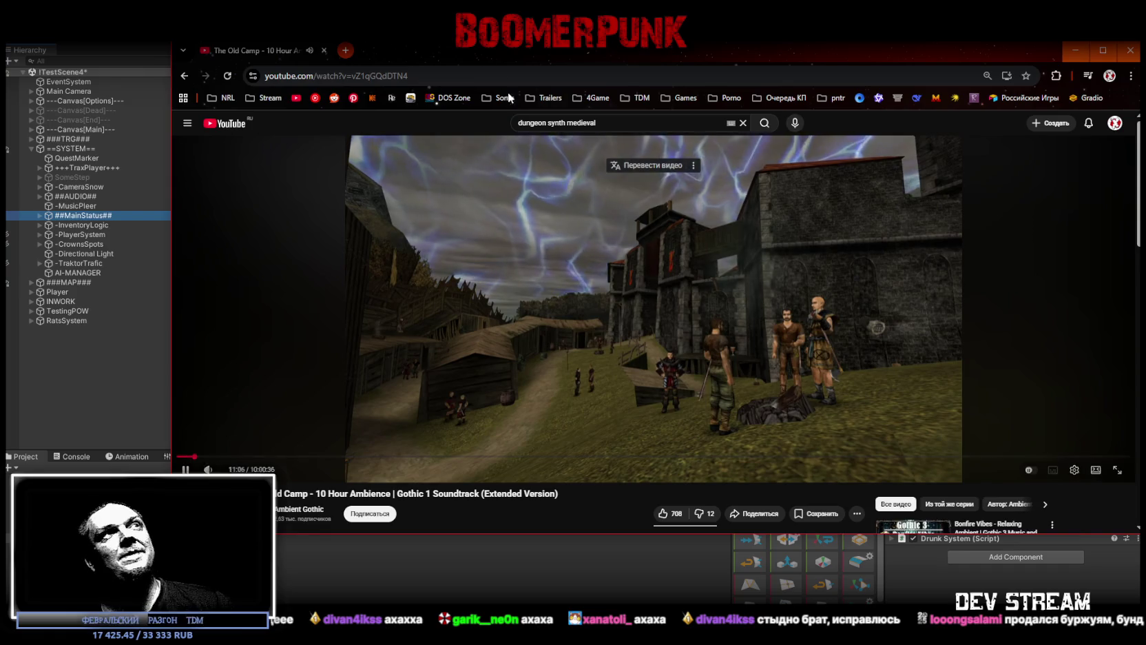
# - Shift the Gothic ambience YouTube window aside and close it
pyautogui.moveTo(412, 53); pyautogui.dragTo(349, 75)
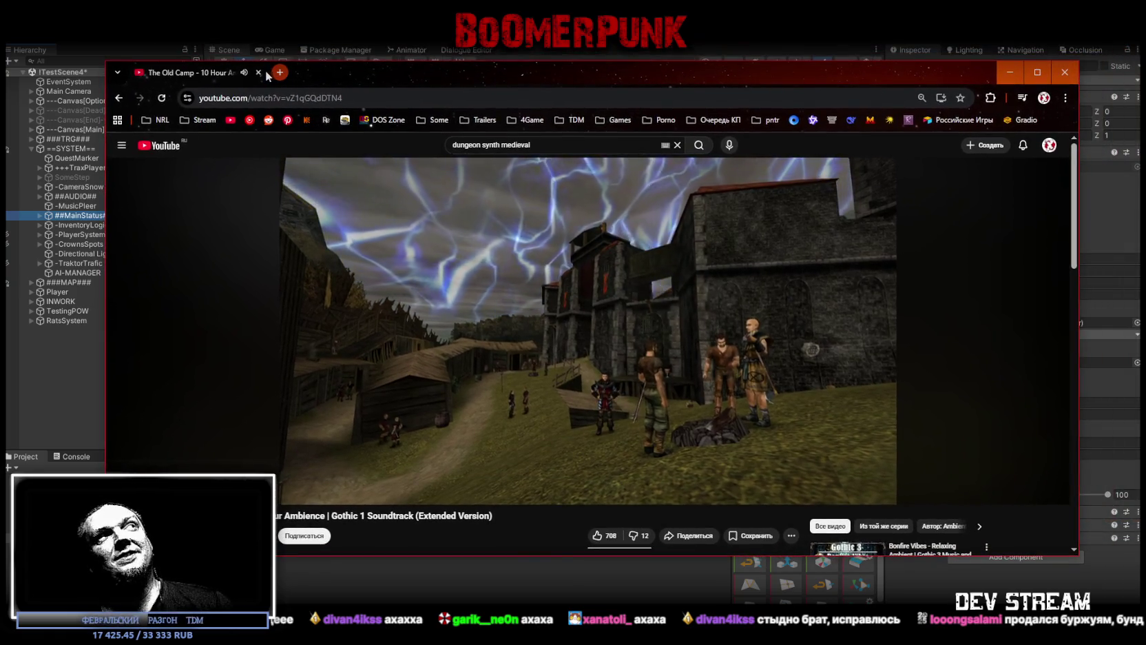
pyautogui.click(259, 72)
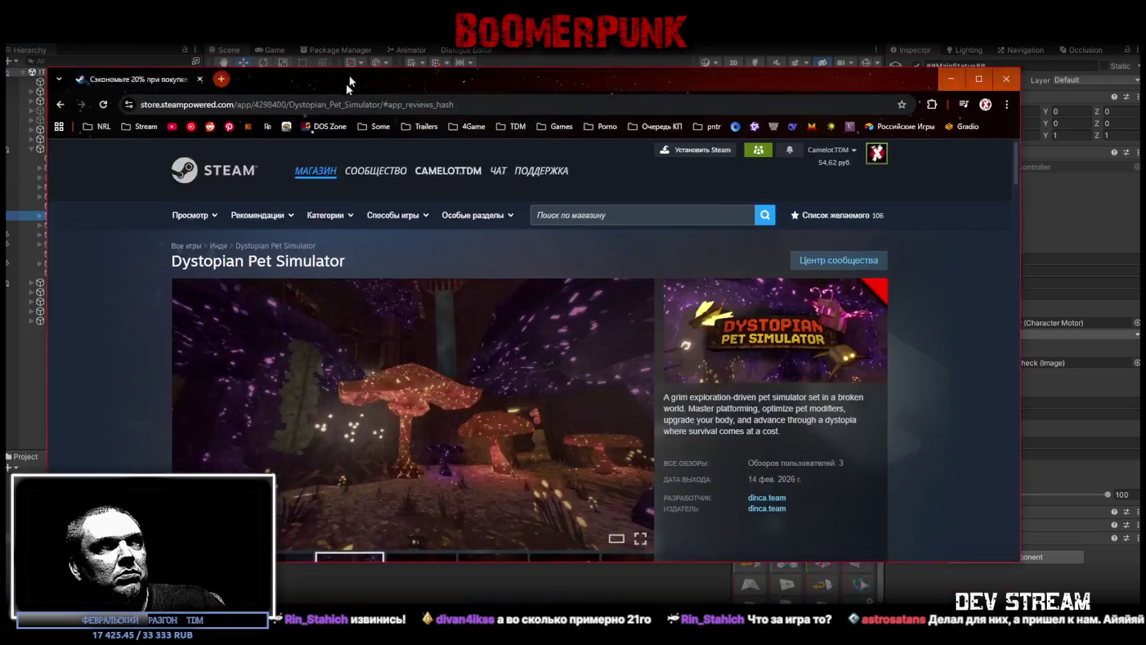
pyautogui.moveTo(346, 83); pyautogui.dragTo(374, 43)
pyautogui.doubleClick(377, 43)
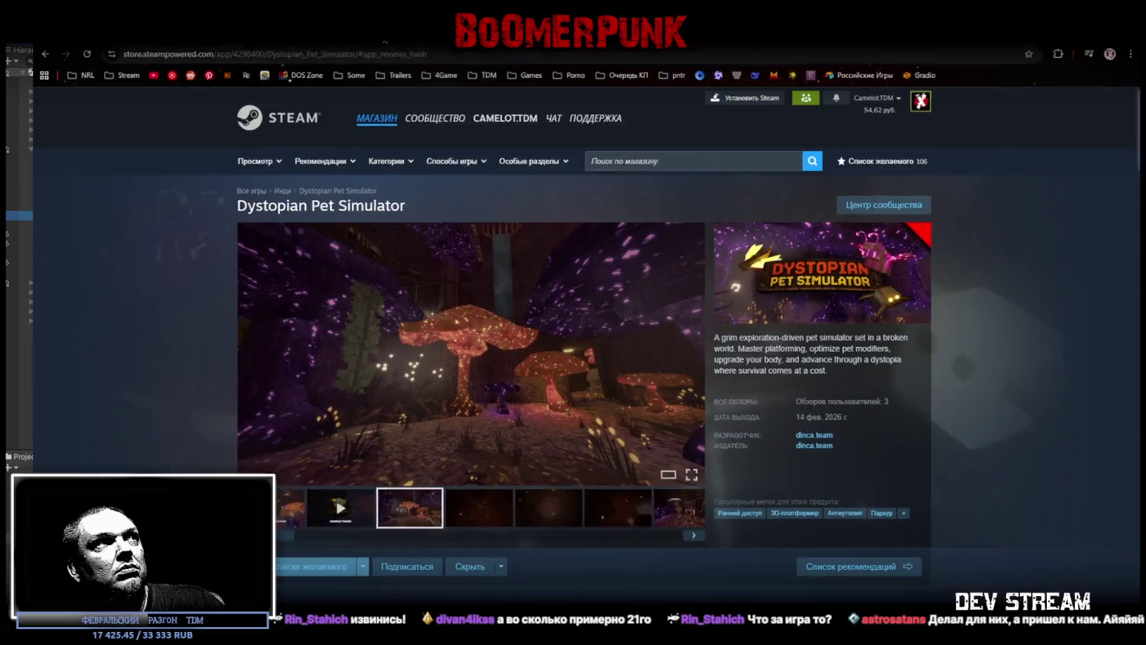
pyautogui.moveTo(216, 208); pyautogui.dragTo(383, 209)
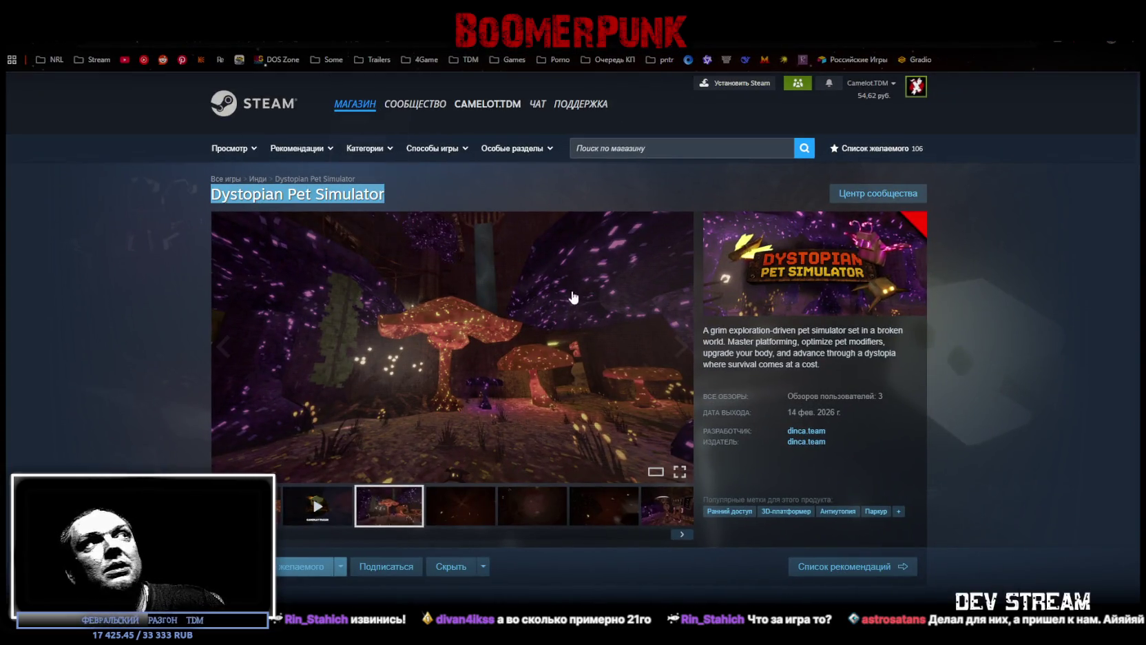
pyautogui.click(983, 315)
pyautogui.scroll(-6, 1029, 296)
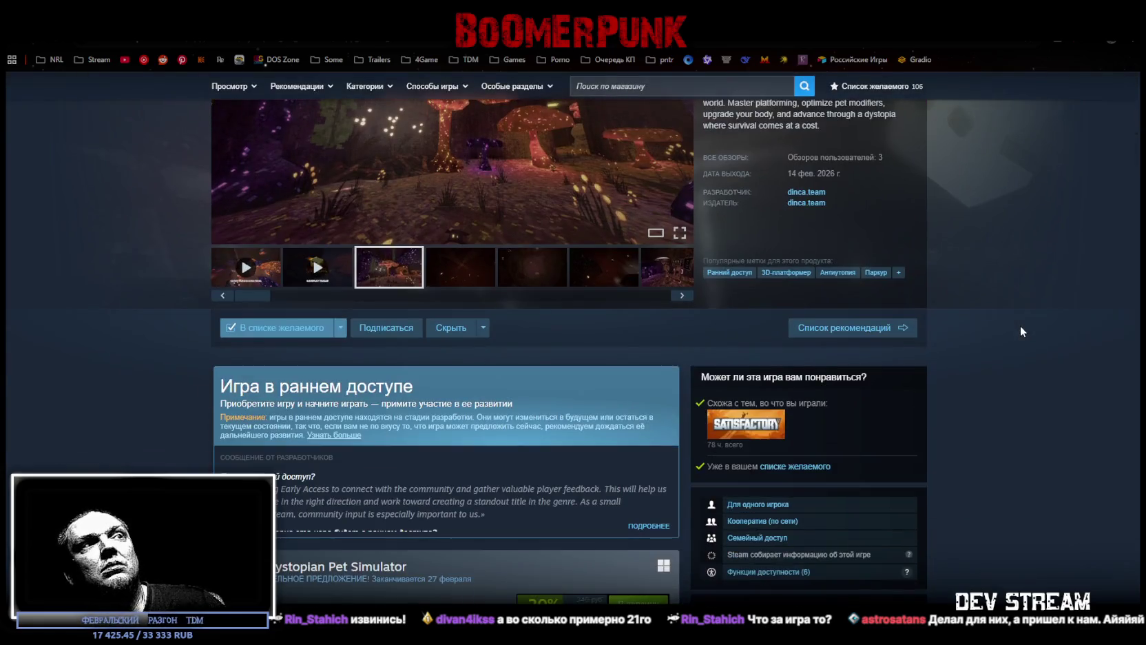
pyautogui.scroll(3, 1021, 324)
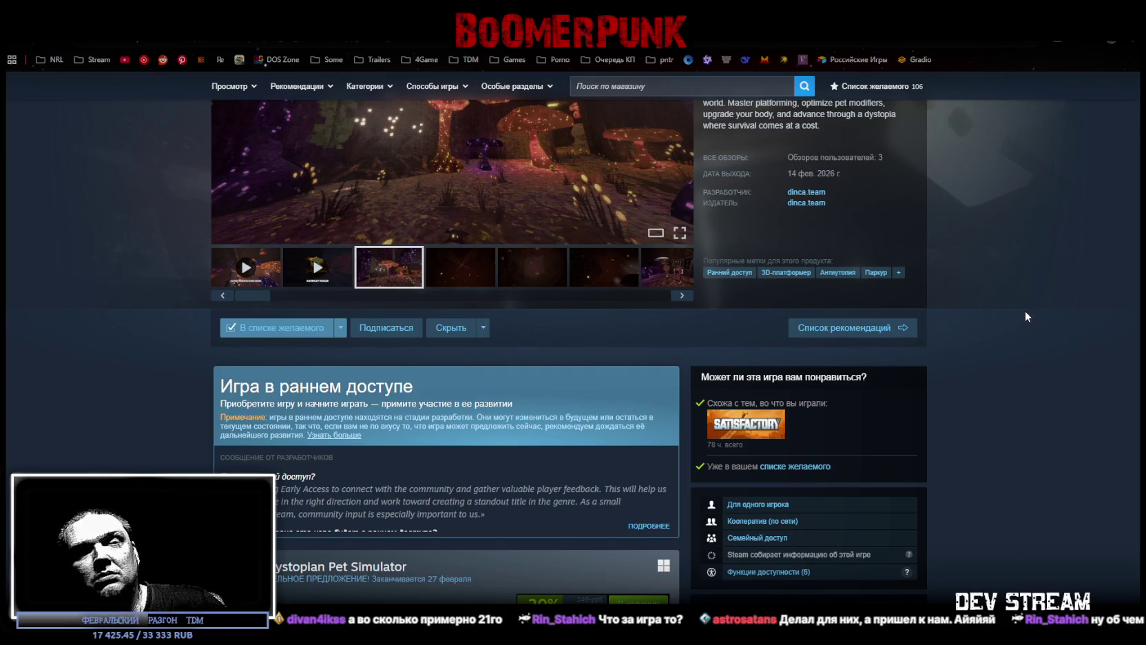
pyautogui.scroll(3, 1024, 311)
pyautogui.scroll(-4, 1027, 308)
pyautogui.scroll(-6, 1026, 311)
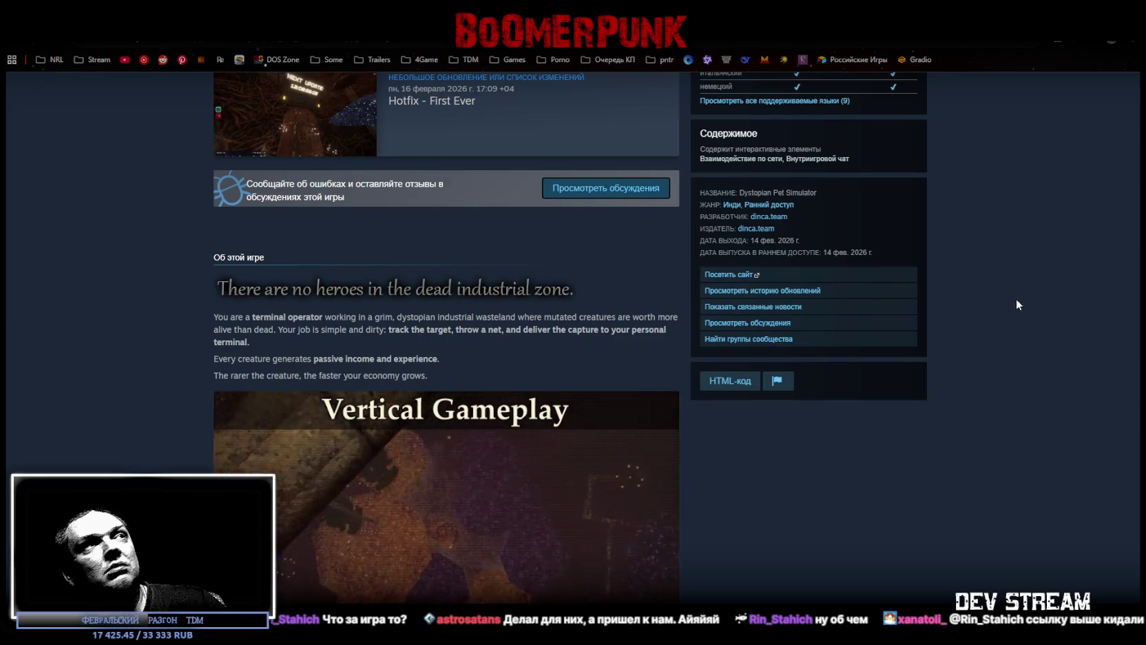
pyautogui.scroll(3, 1016, 298)
pyautogui.click(321, 44)
pyautogui.press('Escape')
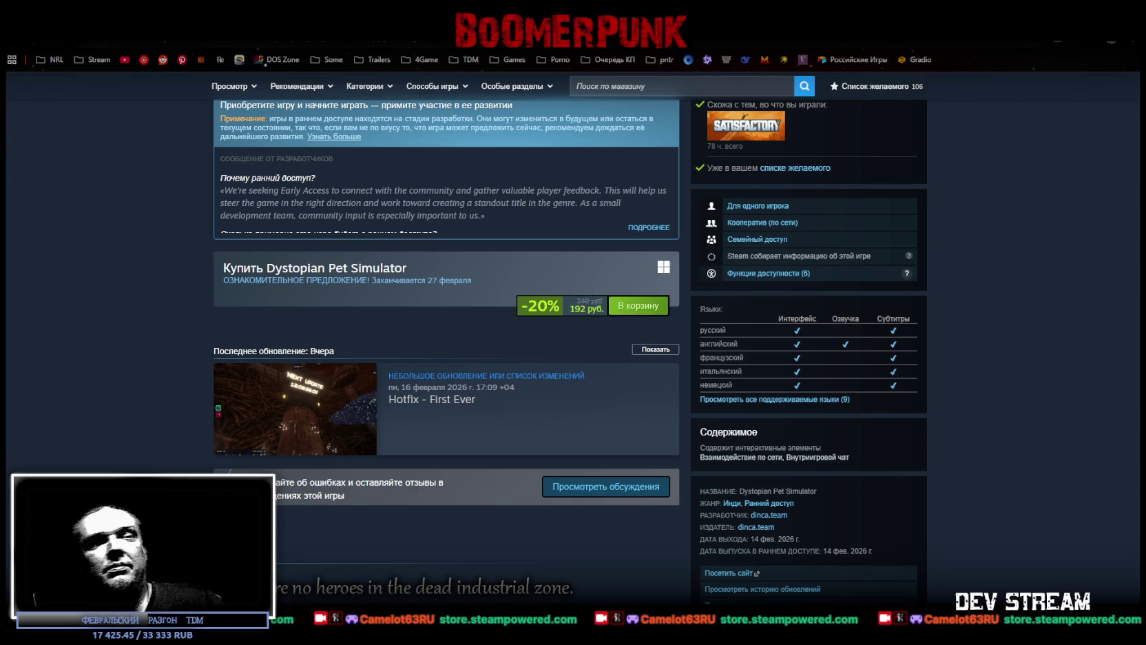
pyautogui.scroll(6, 598, 437)
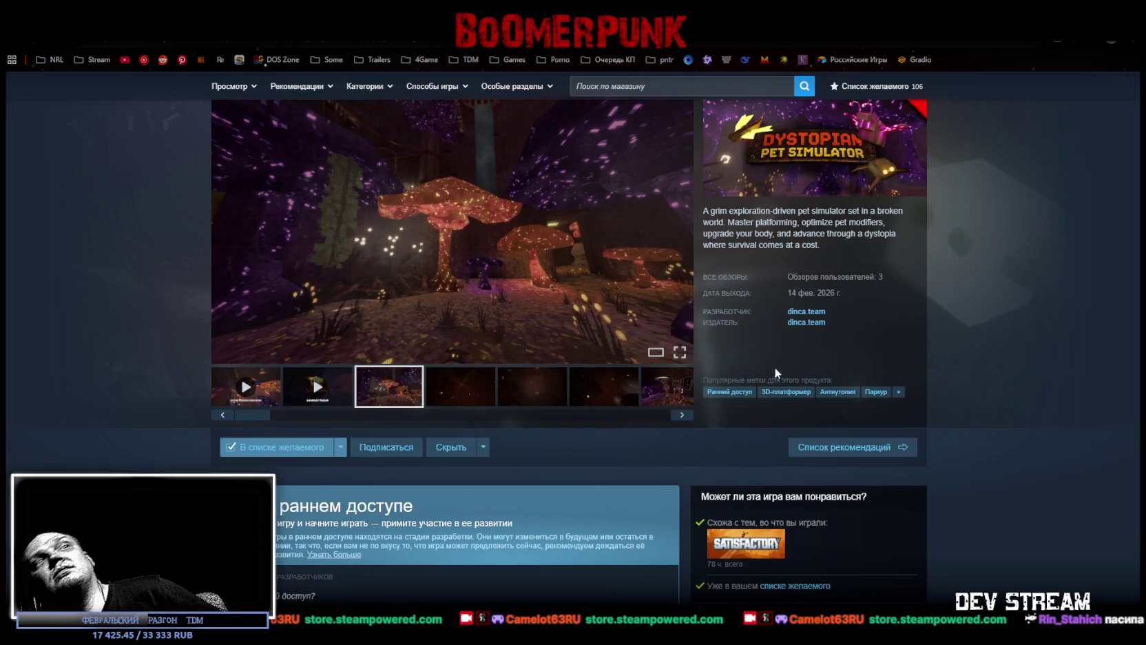
pyautogui.scroll(-4, 705, 310)
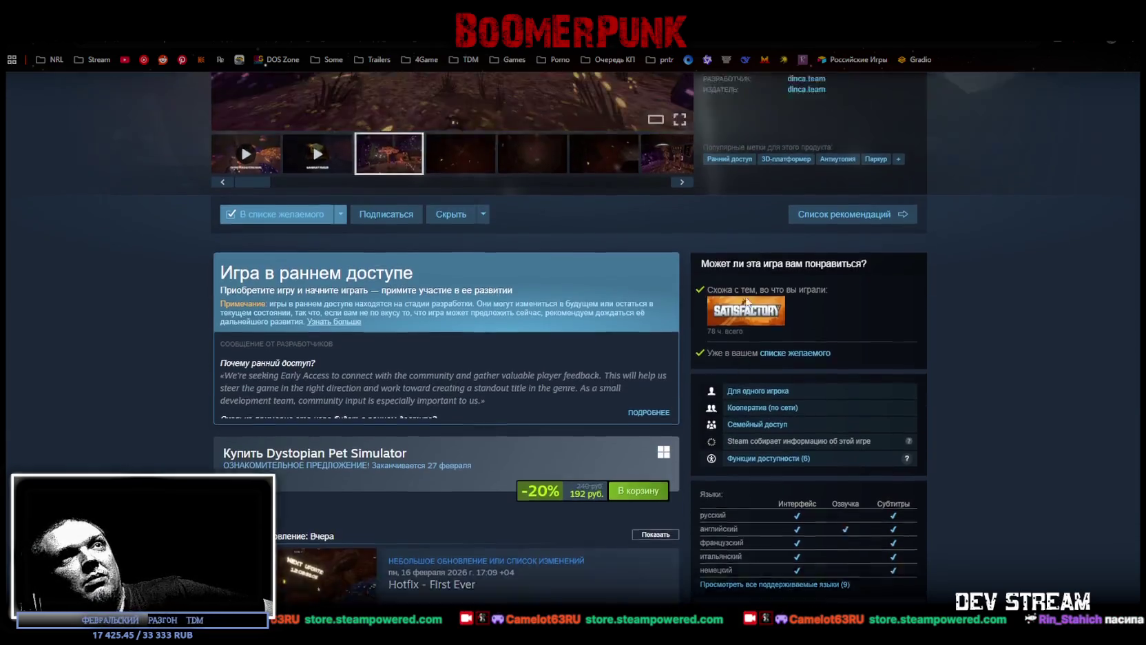
pyautogui.scroll(4, 778, 230)
pyautogui.moveTo(846, 221); pyautogui.dragTo(859, 250)
pyautogui.scroll(-3, 861, 253)
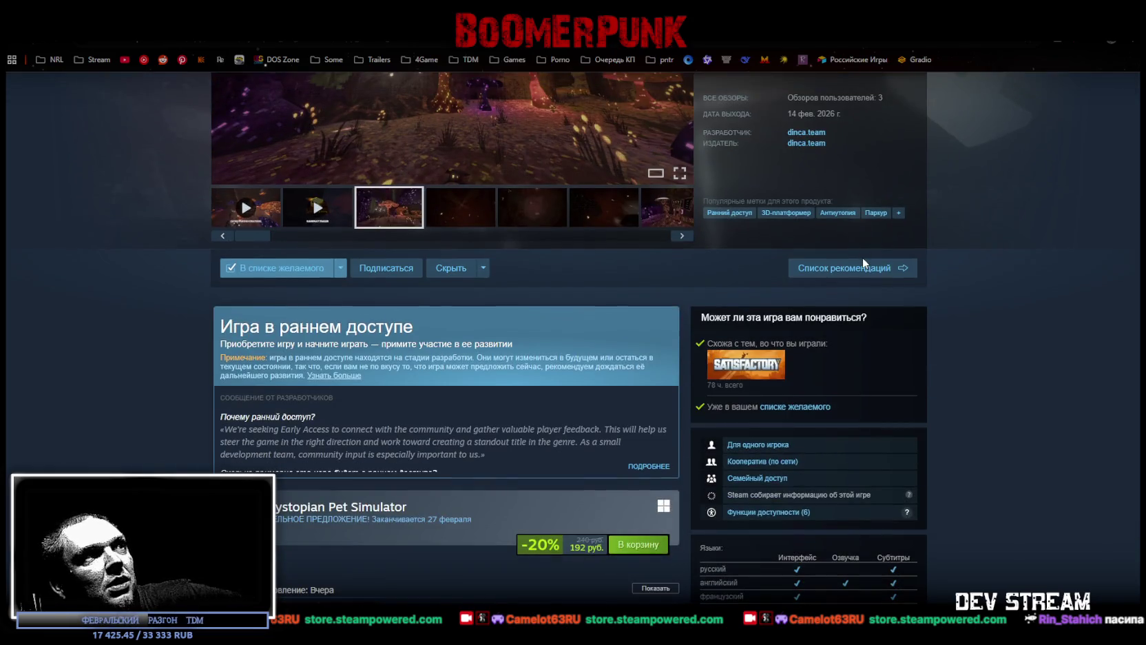
pyautogui.scroll(-2, 474, 346)
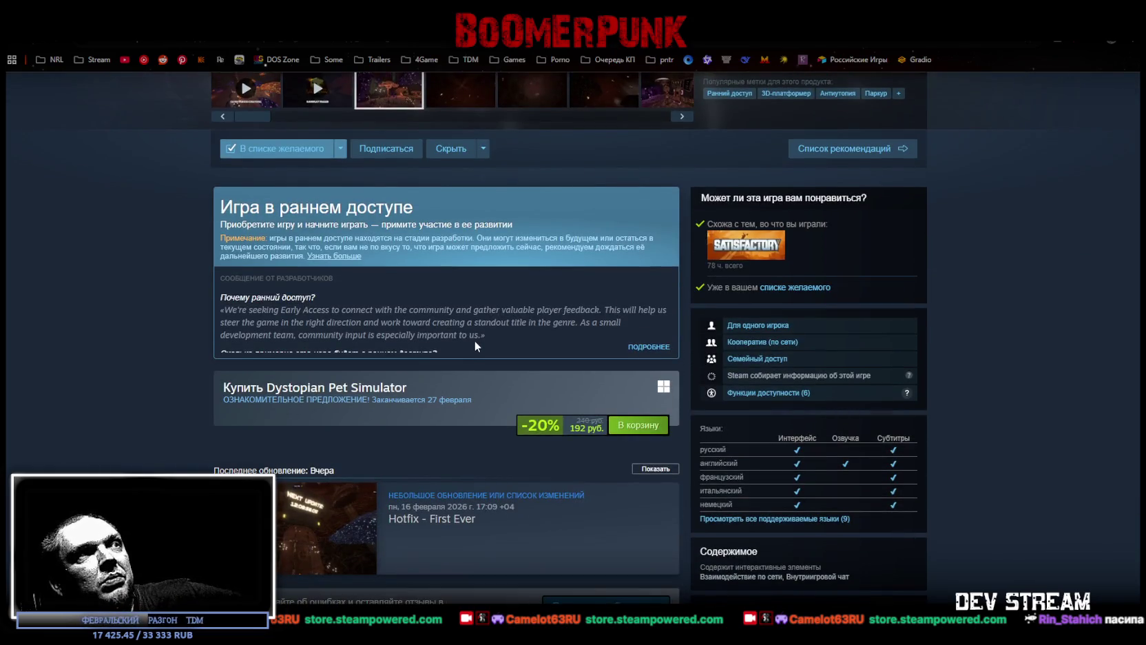
pyautogui.scroll(-2, 473, 324)
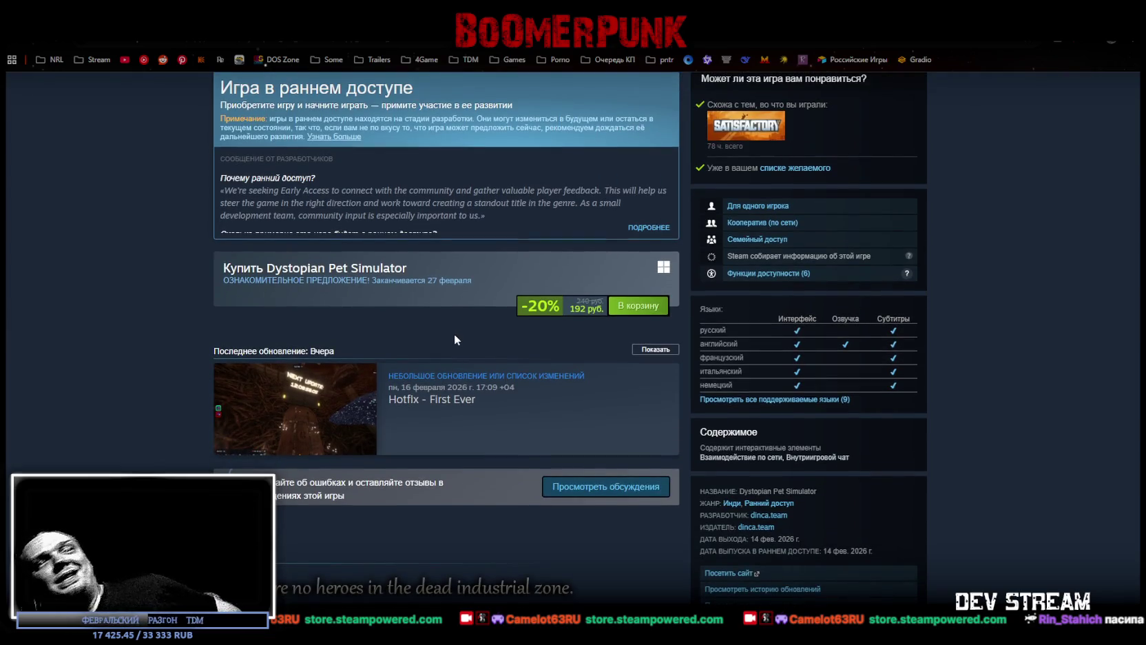
pyautogui.scroll(-6, 431, 329)
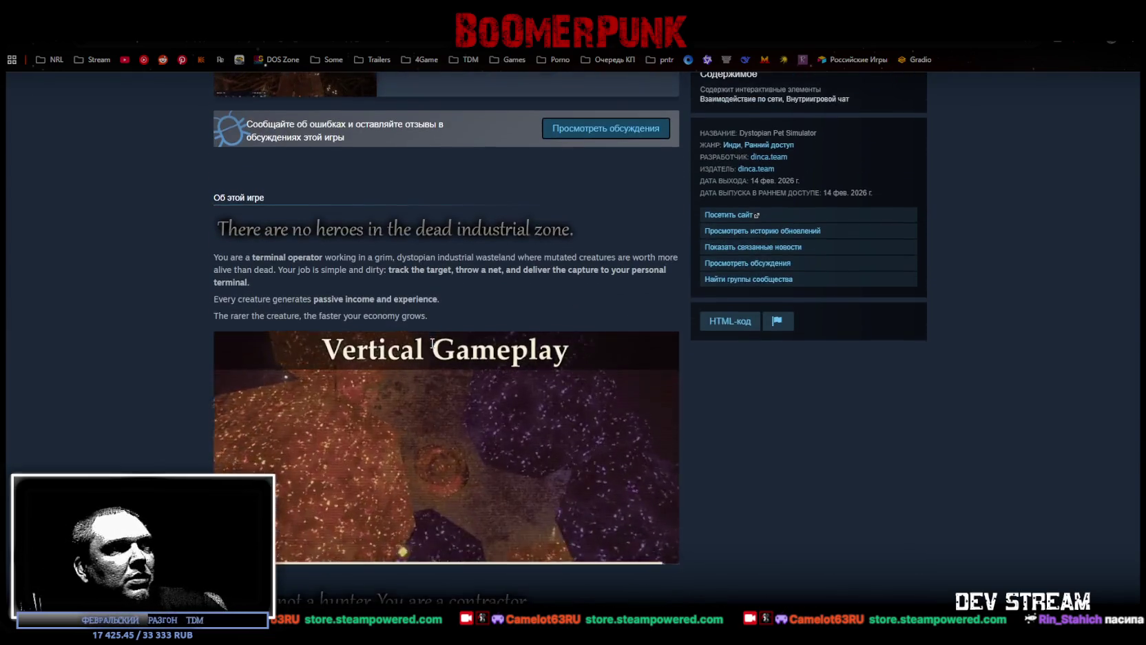
pyautogui.scroll(-6, 453, 340)
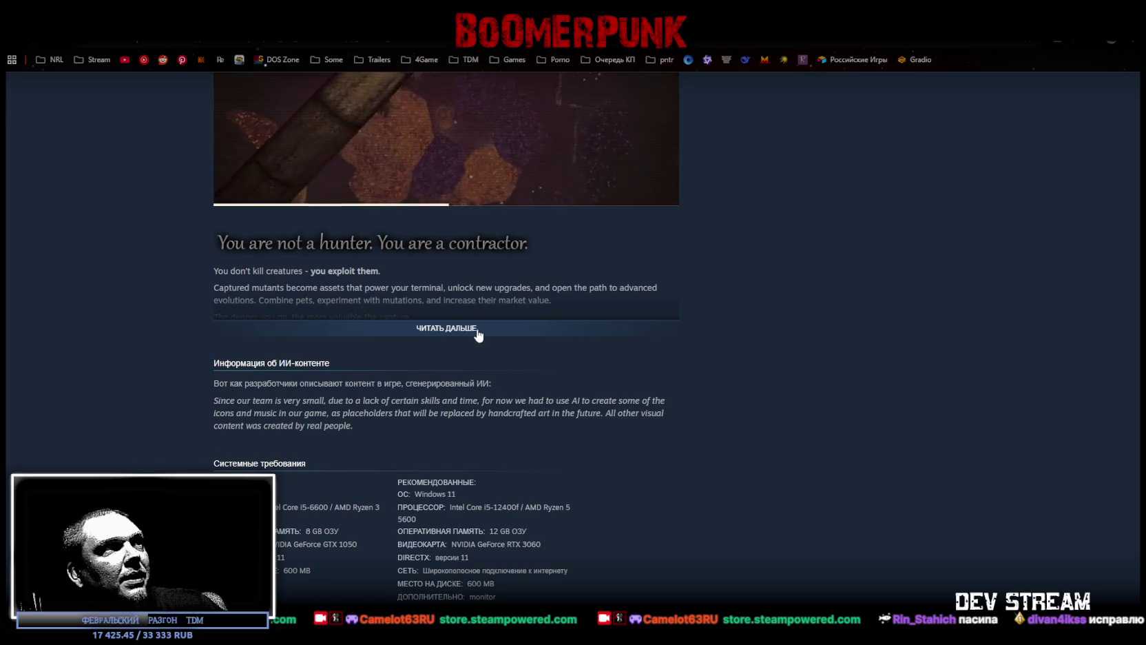
pyautogui.hotkey('alt', 'Tab')
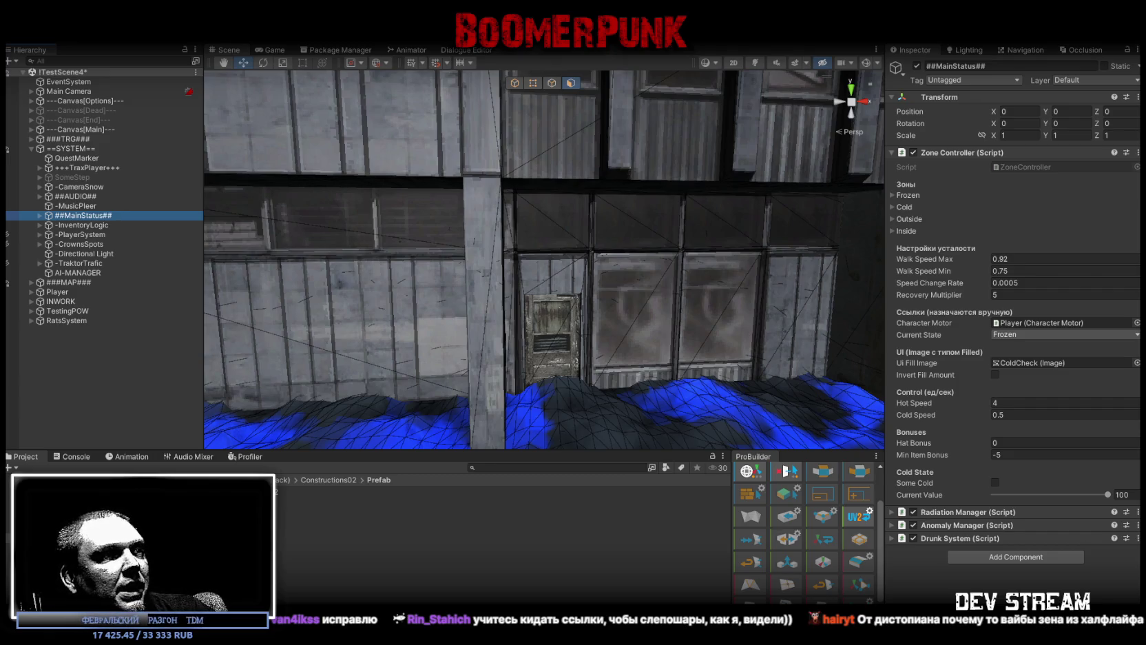
# - Watch the Dystopian Pet Simulator trailer fullscreen, then exit it and close the browser
pyautogui.hotkey('alt', 'Tab')
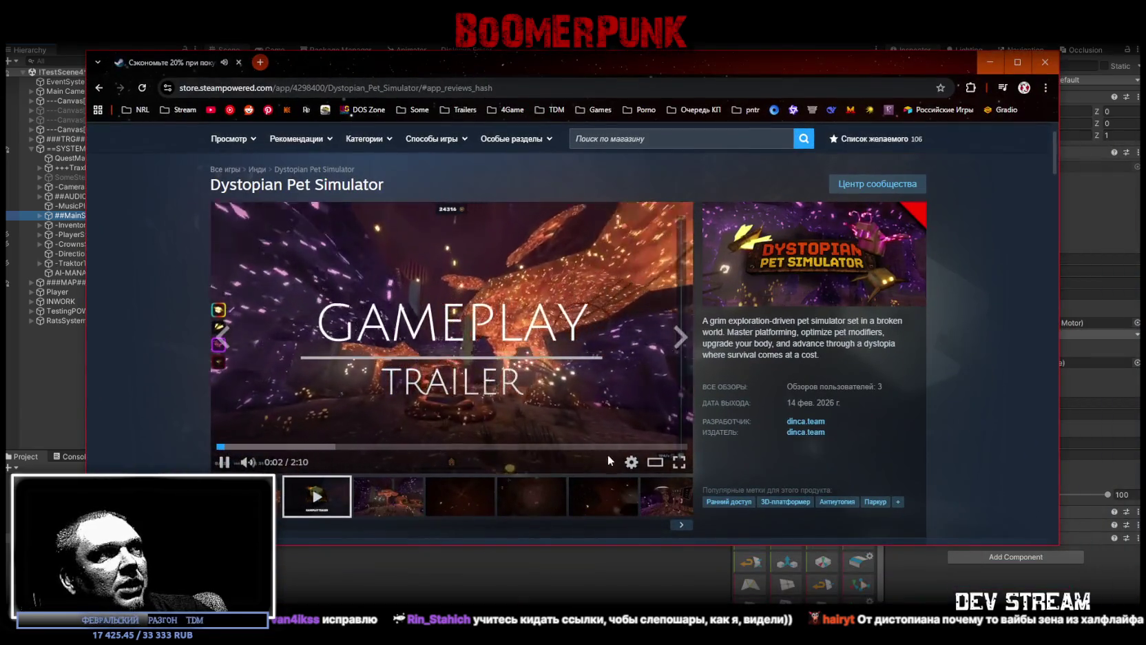
pyautogui.click(679, 462)
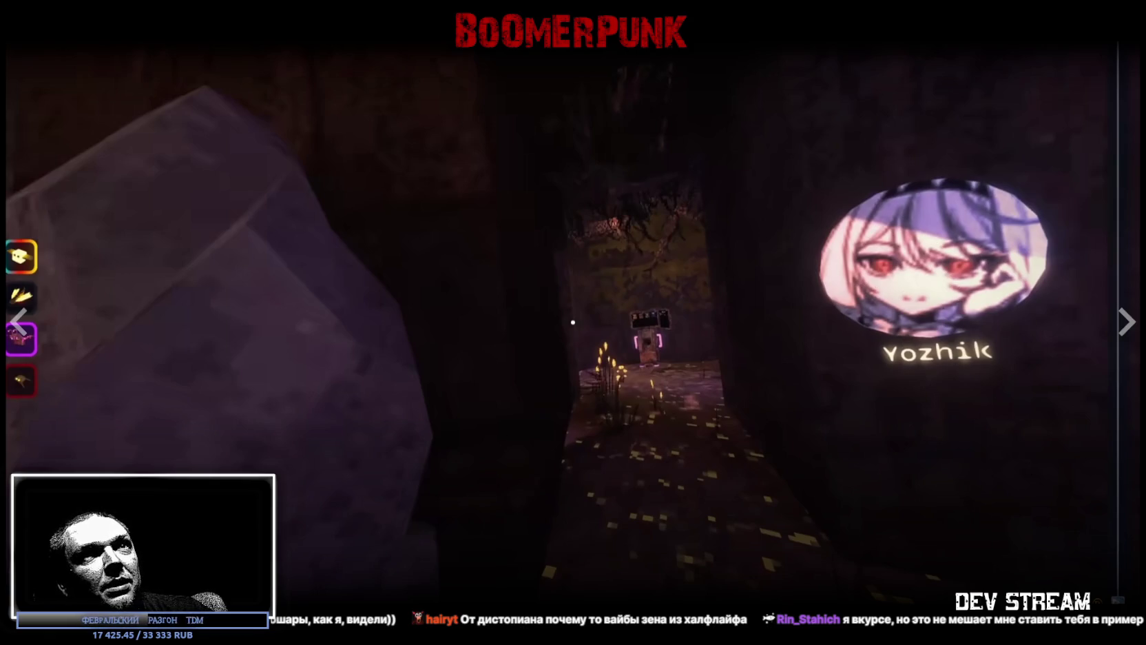
pyautogui.press('Escape')
pyautogui.click(239, 63)
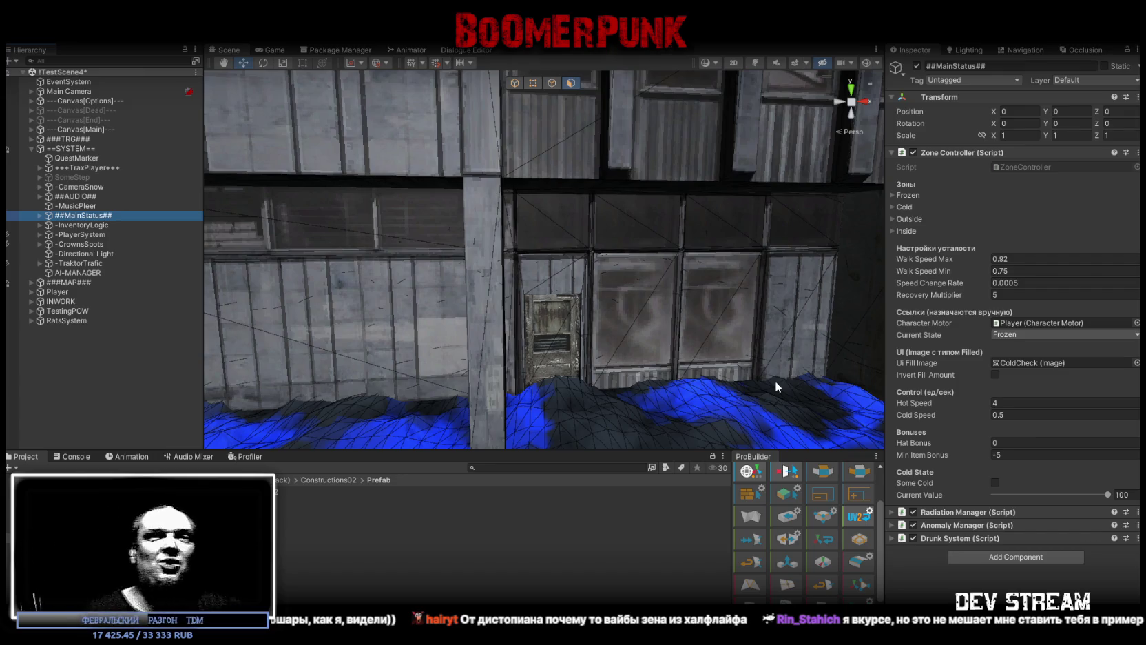
# - Push PionerINT's end face out until Object Size Z is about 40.46
pyautogui.moveTo(665, 272)
pyautogui.mouseDown()
pyautogui.moveTo(723, 296)
pyautogui.moveTo(760, 251)
pyautogui.moveTo(776, 187)
pyautogui.mouseUp()
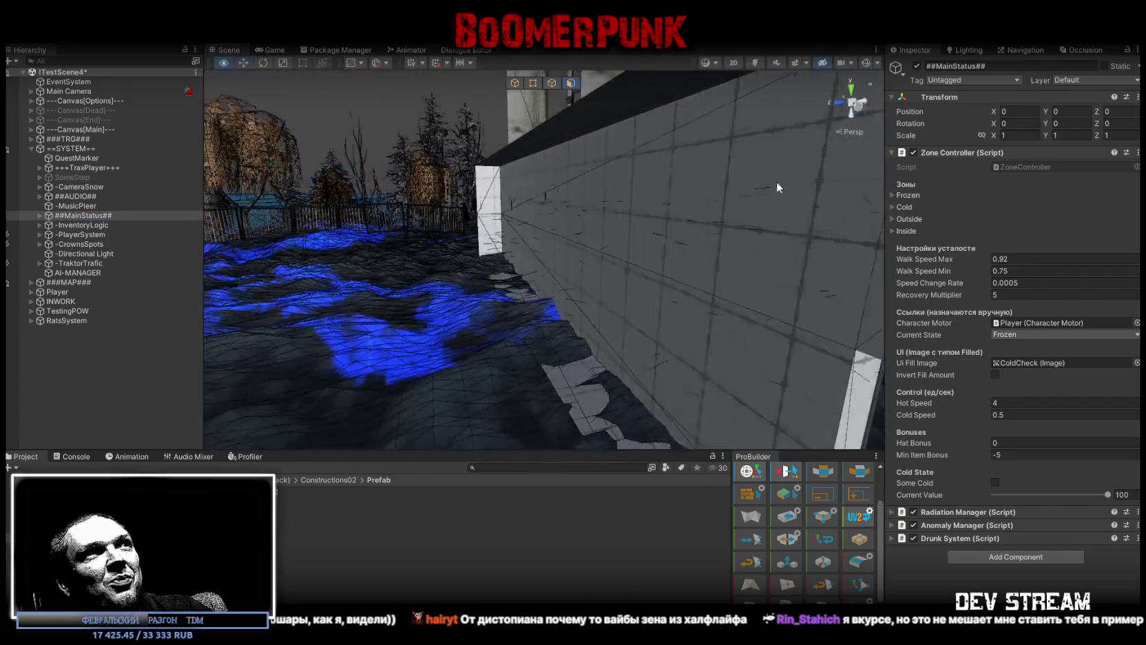
pyautogui.click(636, 199)
pyautogui.moveTo(636, 199)
pyautogui.mouseDown()
pyautogui.moveTo(688, 203)
pyautogui.moveTo(640, 215)
pyautogui.moveTo(666, 238)
pyautogui.moveTo(429, 248)
pyautogui.moveTo(431, 237)
pyautogui.moveTo(421, 273)
pyautogui.moveTo(437, 276)
pyautogui.mouseUp()
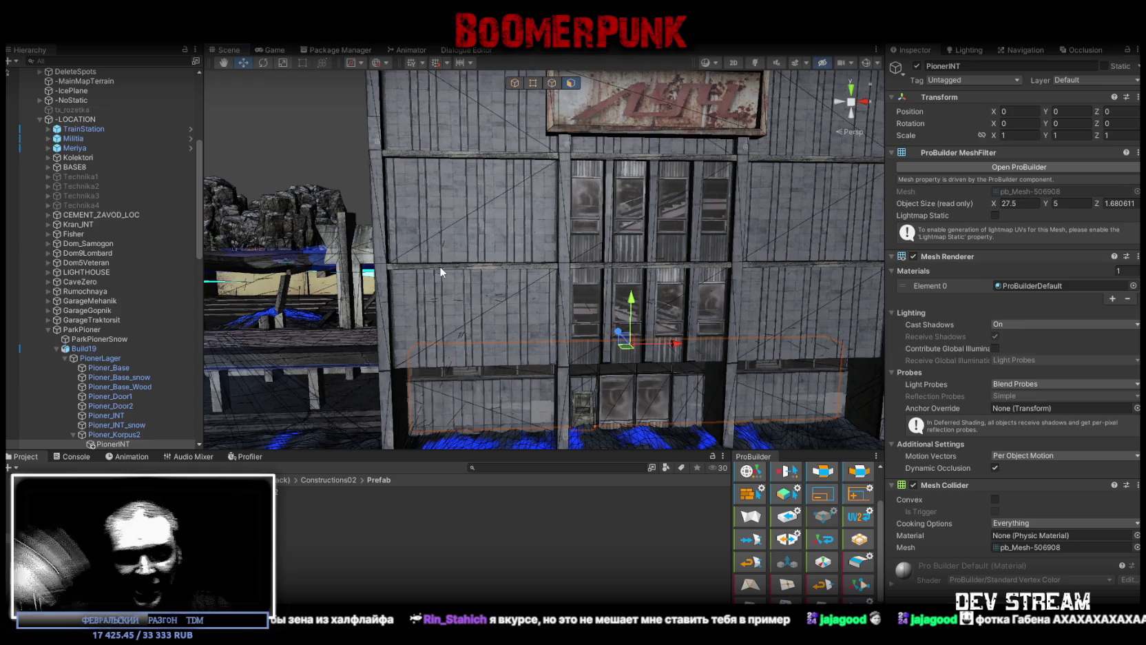
pyautogui.moveTo(439, 271)
pyautogui.mouseDown()
pyautogui.moveTo(692, 259)
pyautogui.moveTo(343, 305)
pyautogui.moveTo(521, 270)
pyautogui.moveTo(504, 295)
pyautogui.moveTo(922, 281)
pyautogui.moveTo(778, 255)
pyautogui.moveTo(860, 262)
pyautogui.moveTo(927, 295)
pyautogui.moveTo(968, 283)
pyautogui.moveTo(995, 292)
pyautogui.moveTo(685, 187)
pyautogui.moveTo(713, 174)
pyautogui.moveTo(650, 159)
pyautogui.moveTo(731, 203)
pyautogui.moveTo(441, 198)
pyautogui.mouseUp()
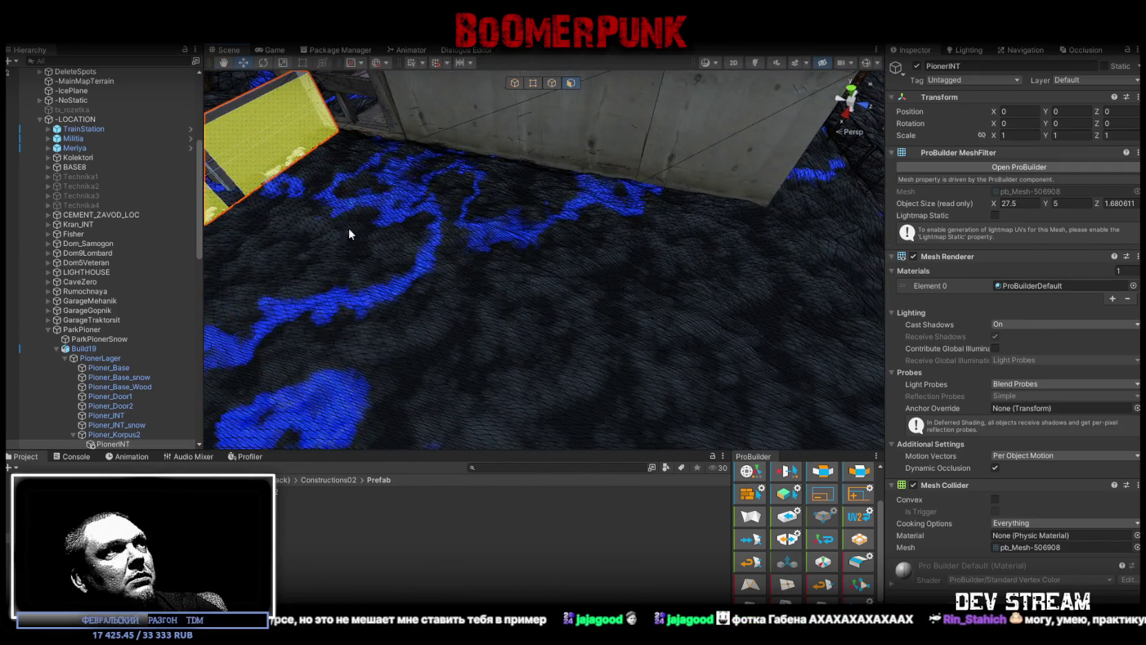
pyautogui.moveTo(244, 225)
pyautogui.mouseDown()
pyautogui.moveTo(826, 304)
pyautogui.moveTo(509, 294)
pyautogui.mouseUp()
pyautogui.moveTo(473, 327)
pyautogui.mouseDown()
pyautogui.moveTo(617, 309)
pyautogui.moveTo(384, 274)
pyautogui.moveTo(393, 351)
pyautogui.moveTo(520, 361)
pyautogui.moveTo(595, 210)
pyautogui.moveTo(662, 257)
pyautogui.moveTo(487, 176)
pyautogui.moveTo(580, 180)
pyautogui.moveTo(513, 211)
pyautogui.mouseUp()
# - Raise PionerINT's top face until Object Size Y is about 21.56
pyautogui.click(513, 211)
pyautogui.moveTo(782, 259)
pyautogui.mouseDown()
pyautogui.moveTo(805, 344)
pyautogui.moveTo(685, 397)
pyautogui.moveTo(655, 386)
pyautogui.moveTo(730, 379)
pyautogui.mouseUp()
pyautogui.moveTo(1106, 426)
pyautogui.mouseDown()
pyautogui.moveTo(981, 361)
pyautogui.moveTo(804, 208)
pyautogui.mouseUp()
pyautogui.scroll(-5, 805, 208)
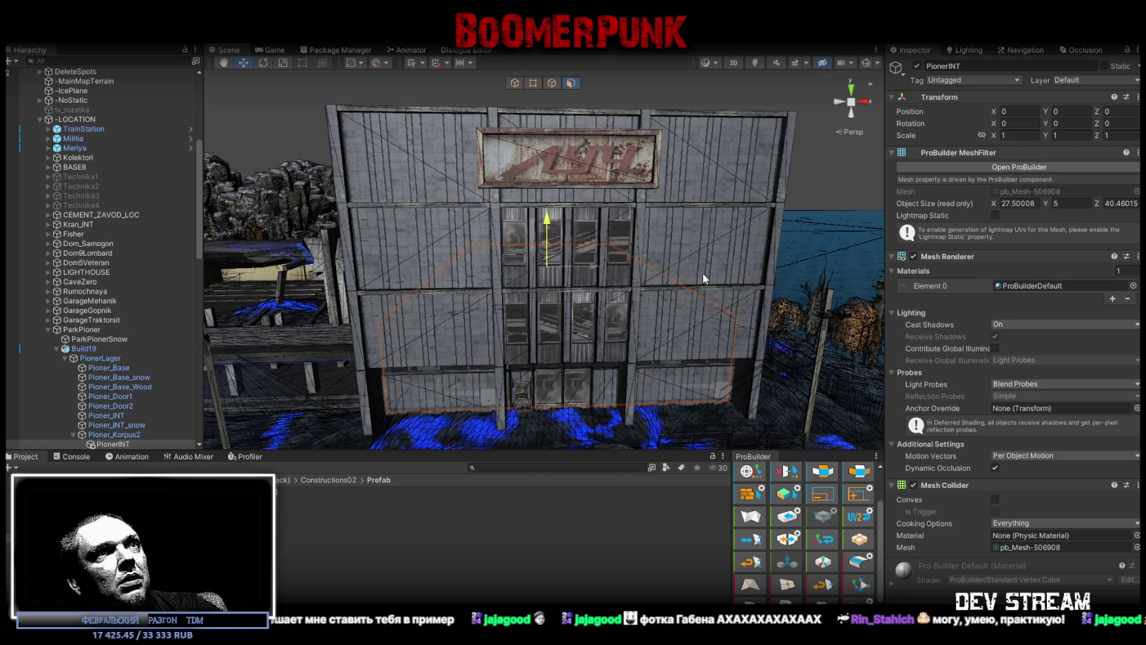
pyautogui.scroll(5, 766, 288)
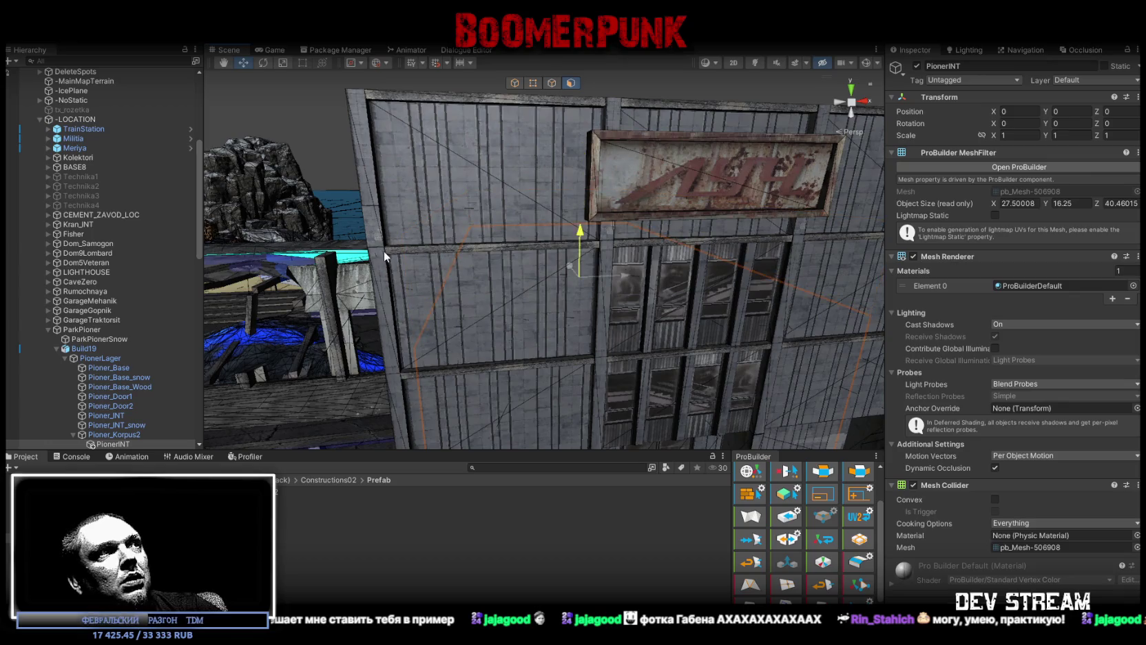
pyautogui.moveTo(500, 234)
pyautogui.mouseDown()
pyautogui.moveTo(535, 185)
pyautogui.moveTo(352, 200)
pyautogui.moveTo(311, 214)
pyautogui.moveTo(481, 215)
pyautogui.moveTo(423, 194)
pyautogui.moveTo(290, 289)
pyautogui.moveTo(206, 331)
pyautogui.mouseUp()
# - Move PionerINT out of the Pioner building group into LOCATION
pyautogui.click(102, 445)
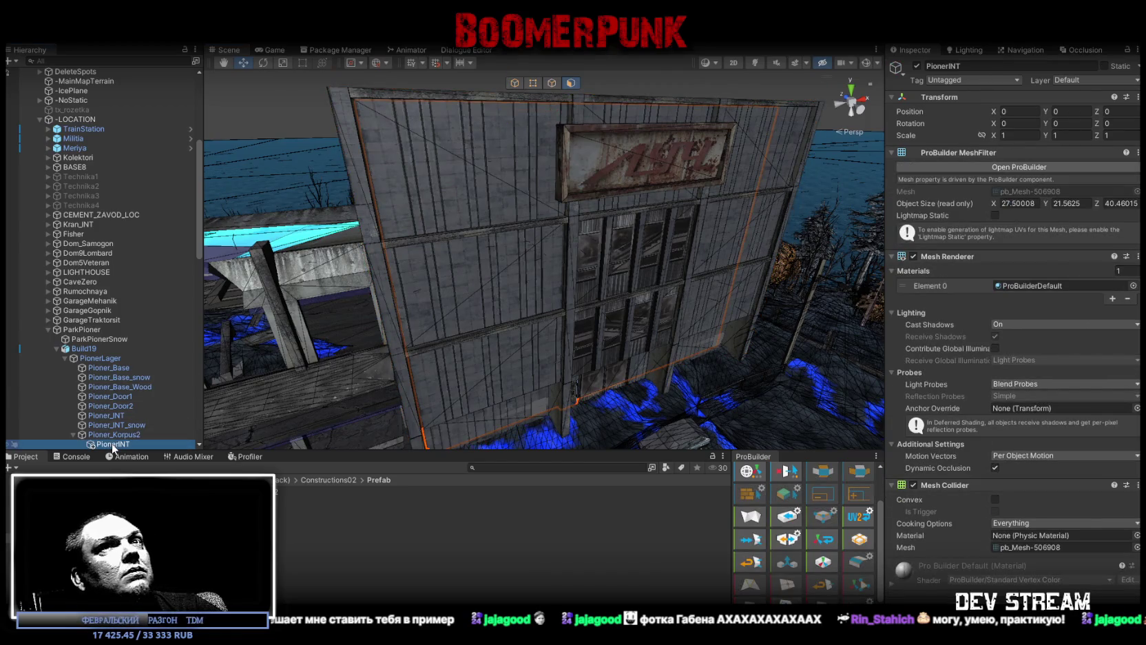
pyautogui.moveTo(113, 448); pyautogui.dragTo(74, 332)
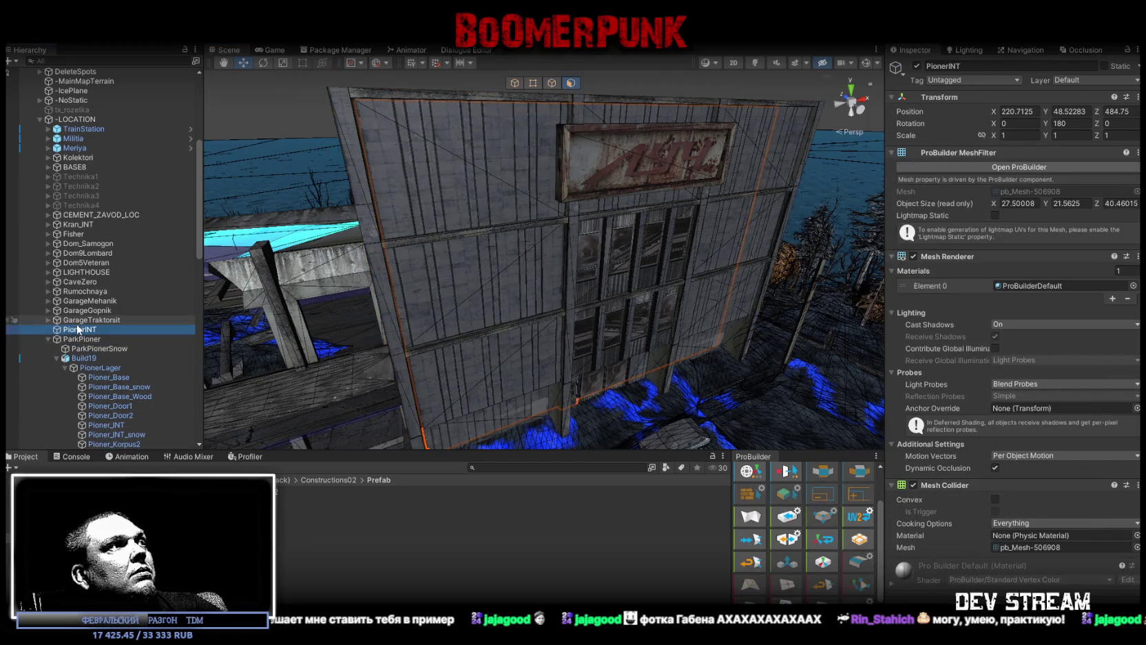
pyautogui.click(48, 339)
# - Make PionerINT a top-level object in the Hierarchy
pyautogui.moveTo(441, 323)
pyautogui.mouseDown()
pyautogui.moveTo(547, 319)
pyautogui.moveTo(379, 389)
pyautogui.moveTo(371, 317)
pyautogui.mouseUp()
pyautogui.scroll(-5, 551, 319)
pyautogui.moveTo(82, 329)
pyautogui.mouseDown()
pyautogui.moveTo(75, 69)
pyautogui.moveTo(74, 90)
pyautogui.mouseUp()
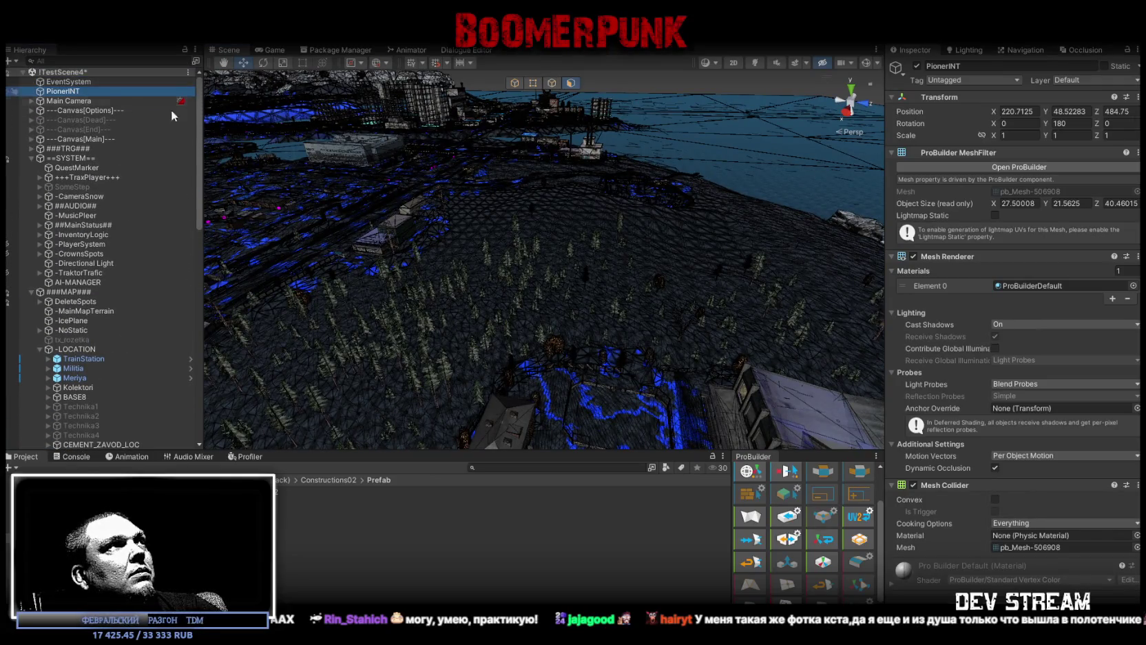
# - Move the PionerINT box to about X -85.8, Y 66.1, Z 329.6
pyautogui.press('f')
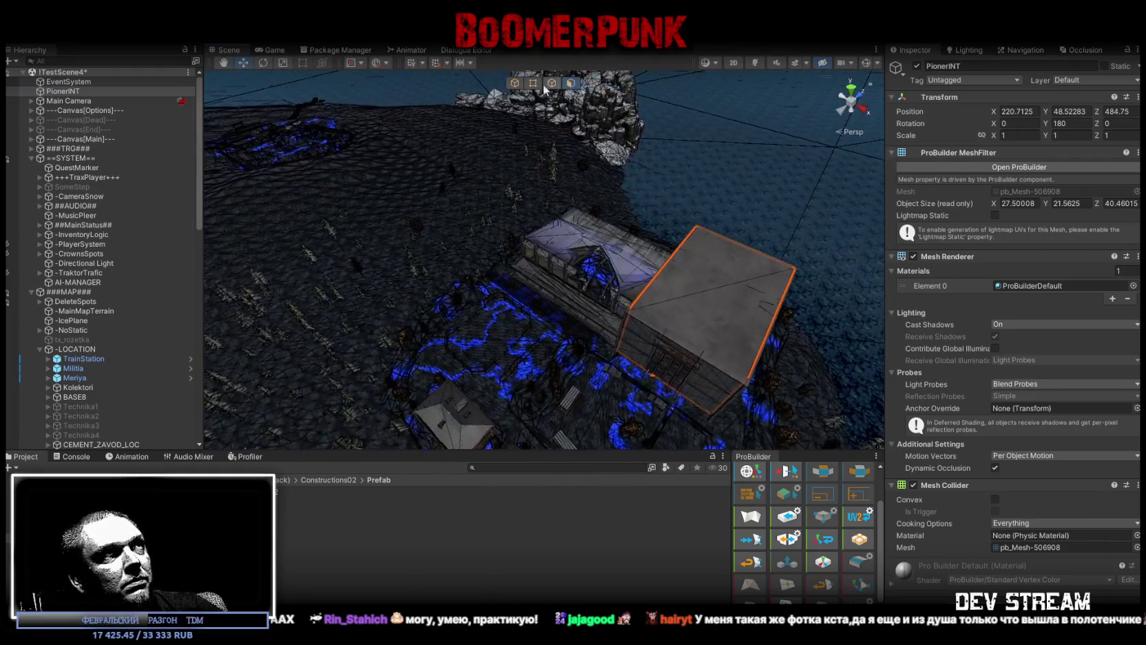
pyautogui.click(514, 84)
pyautogui.moveTo(699, 331)
pyautogui.mouseDown()
pyautogui.moveTo(303, 193)
pyautogui.moveTo(324, 193)
pyautogui.mouseUp()
pyautogui.press('f')
pyautogui.moveTo(651, 278); pyautogui.dragTo(455, 155)
pyautogui.press('f')
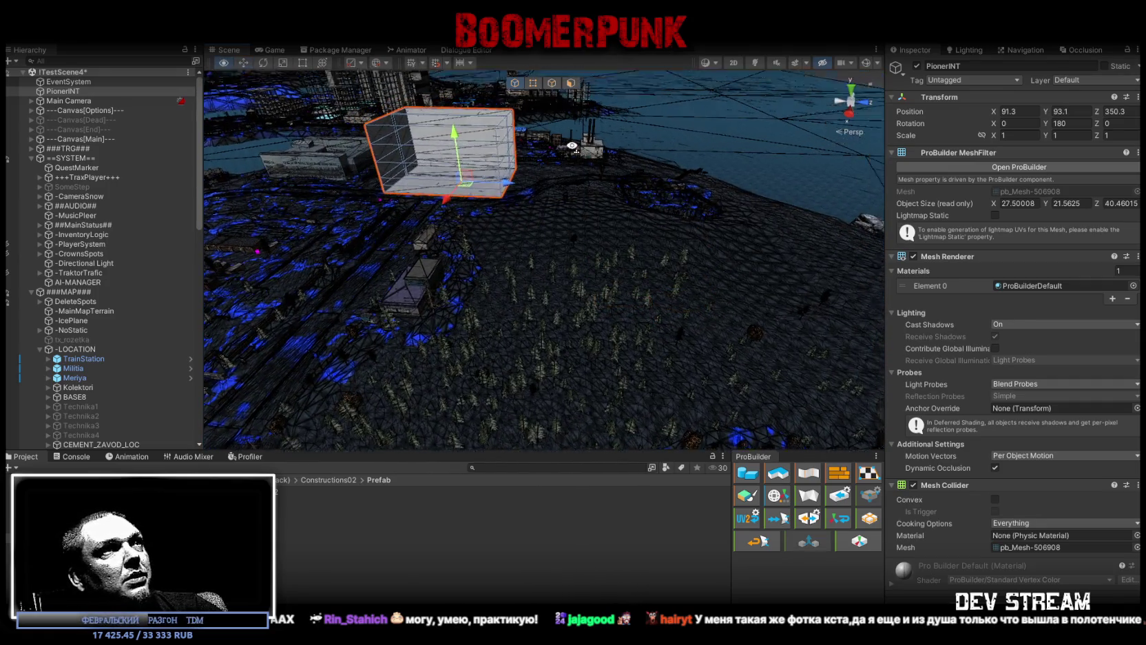
pyautogui.moveTo(596, 177)
pyautogui.mouseDown()
pyautogui.moveTo(723, 137)
pyautogui.moveTo(736, 168)
pyautogui.moveTo(574, 164)
pyautogui.moveTo(543, 183)
pyautogui.moveTo(493, 184)
pyautogui.mouseUp()
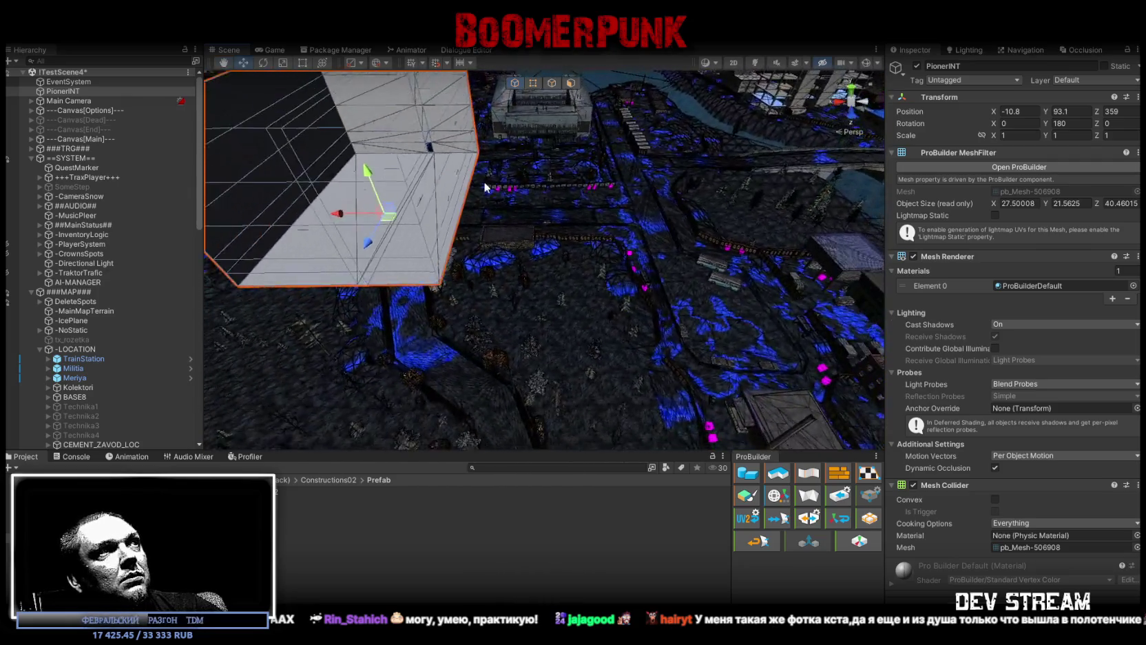
pyautogui.moveTo(379, 204)
pyautogui.mouseDown()
pyautogui.moveTo(737, 166)
pyautogui.moveTo(743, 143)
pyautogui.moveTo(723, 178)
pyautogui.moveTo(737, 161)
pyautogui.moveTo(482, 121)
pyautogui.moveTo(527, 236)
pyautogui.mouseUp()
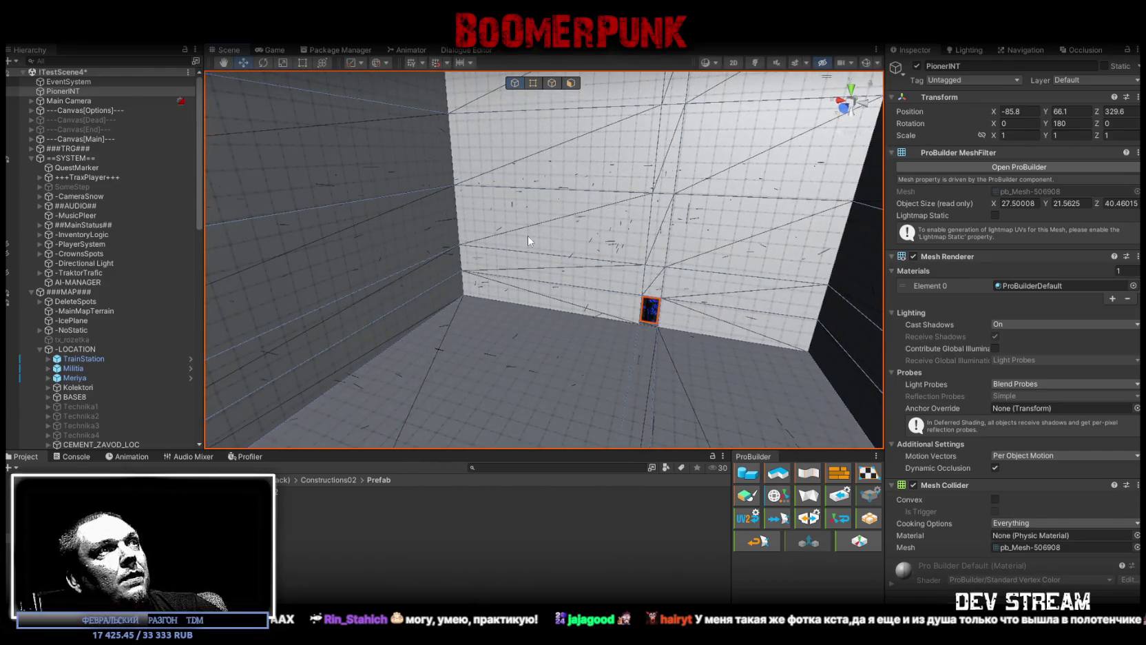
pyautogui.click(553, 83)
# - In Face mode, select the two adjacent middle faces of PionerINT's far interior wall
pyautogui.click(559, 254)
pyautogui.press('f')
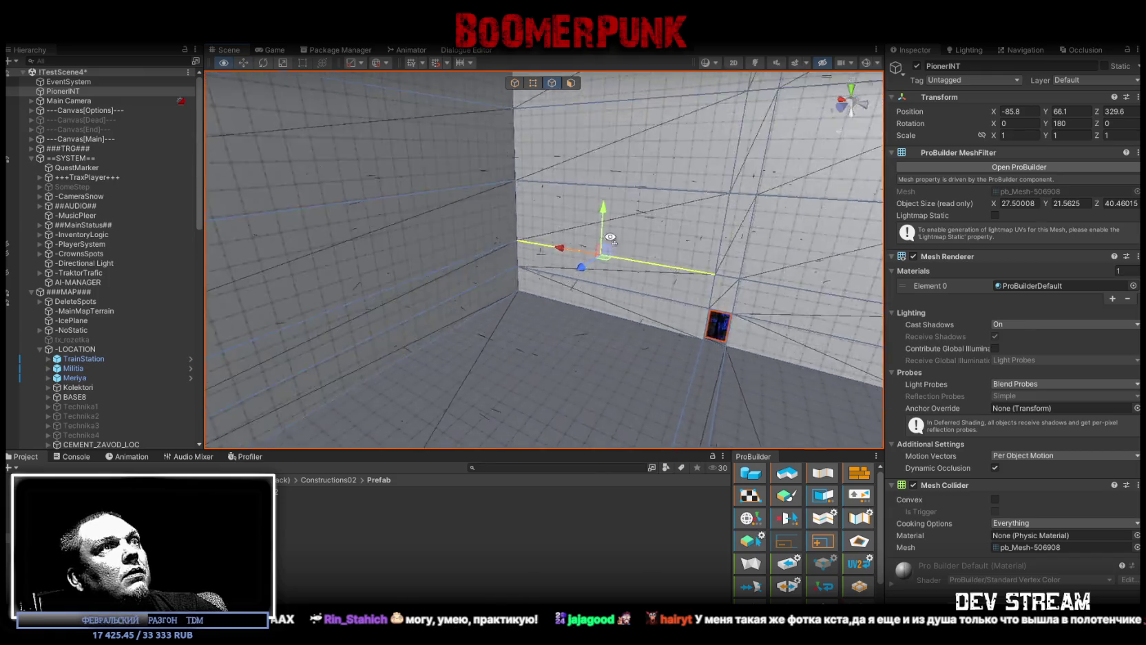
pyautogui.moveTo(621, 251)
pyautogui.mouseDown()
pyautogui.moveTo(567, 267)
pyautogui.moveTo(504, 308)
pyautogui.moveTo(716, 256)
pyautogui.moveTo(379, 233)
pyautogui.moveTo(294, 215)
pyautogui.moveTo(550, 264)
pyautogui.moveTo(269, 308)
pyautogui.moveTo(468, 320)
pyautogui.moveTo(485, 301)
pyautogui.mouseUp()
pyautogui.scroll(2, 484, 301)
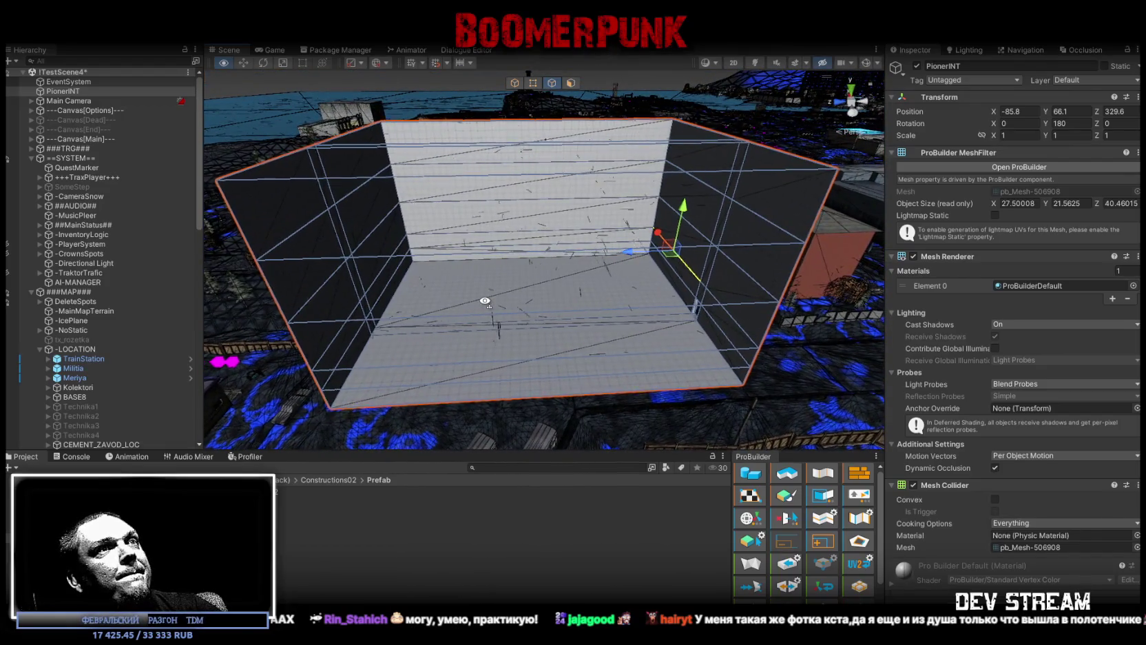
pyautogui.scroll(3, 485, 301)
pyautogui.moveTo(501, 284)
pyautogui.mouseDown()
pyautogui.moveTo(566, 223)
pyautogui.moveTo(583, 236)
pyautogui.moveTo(784, 245)
pyautogui.moveTo(573, 253)
pyautogui.mouseUp()
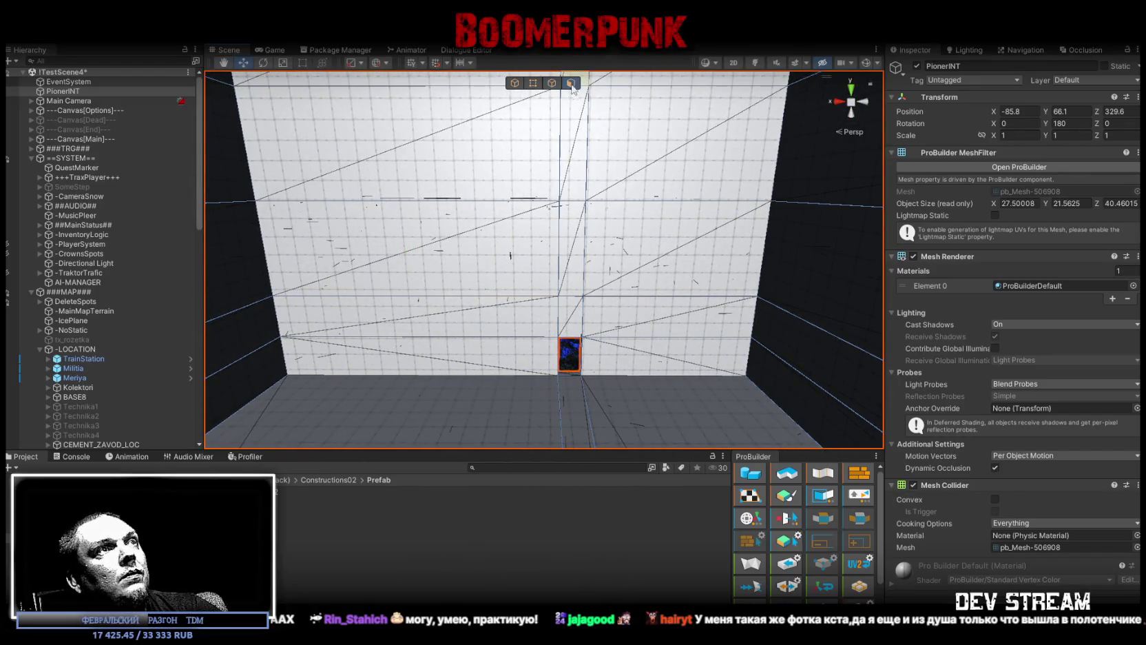
pyautogui.click(569, 253)
pyautogui.keyDown('shift'); pyautogui.click(600, 247); pyautogui.keyUp('shift')
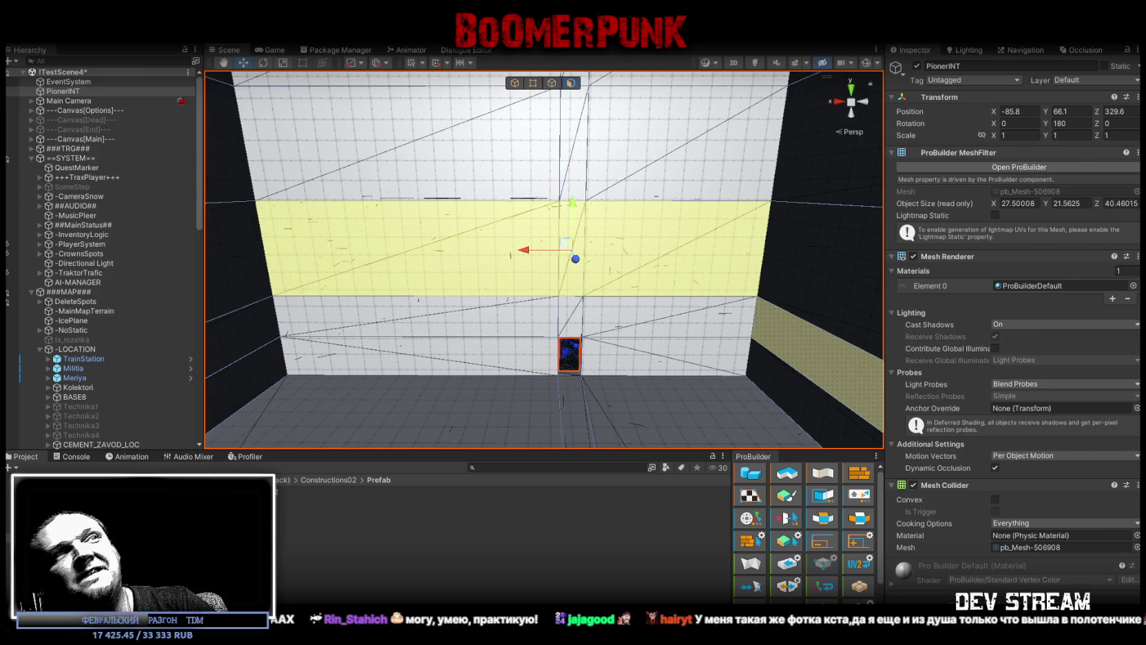
# - Select a floor edge running along the wall inside PionerINT, then look down at the floor
pyautogui.moveTo(418, 402); pyautogui.dragTo(435, 231)
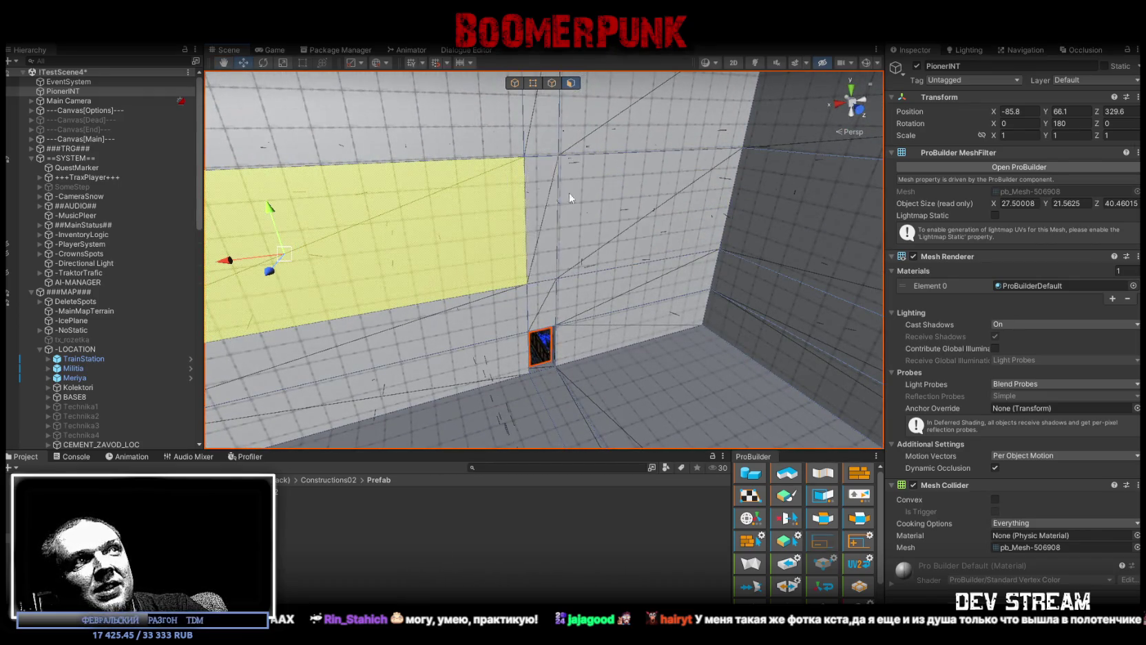
pyautogui.moveTo(559, 191)
pyautogui.mouseDown()
pyautogui.moveTo(661, 296)
pyautogui.moveTo(640, 266)
pyautogui.moveTo(661, 259)
pyautogui.moveTo(505, 273)
pyautogui.moveTo(535, 257)
pyautogui.moveTo(655, 284)
pyautogui.moveTo(502, 274)
pyautogui.moveTo(597, 237)
pyautogui.moveTo(595, 99)
pyautogui.mouseUp()
pyautogui.scroll(-2, 767, 494)
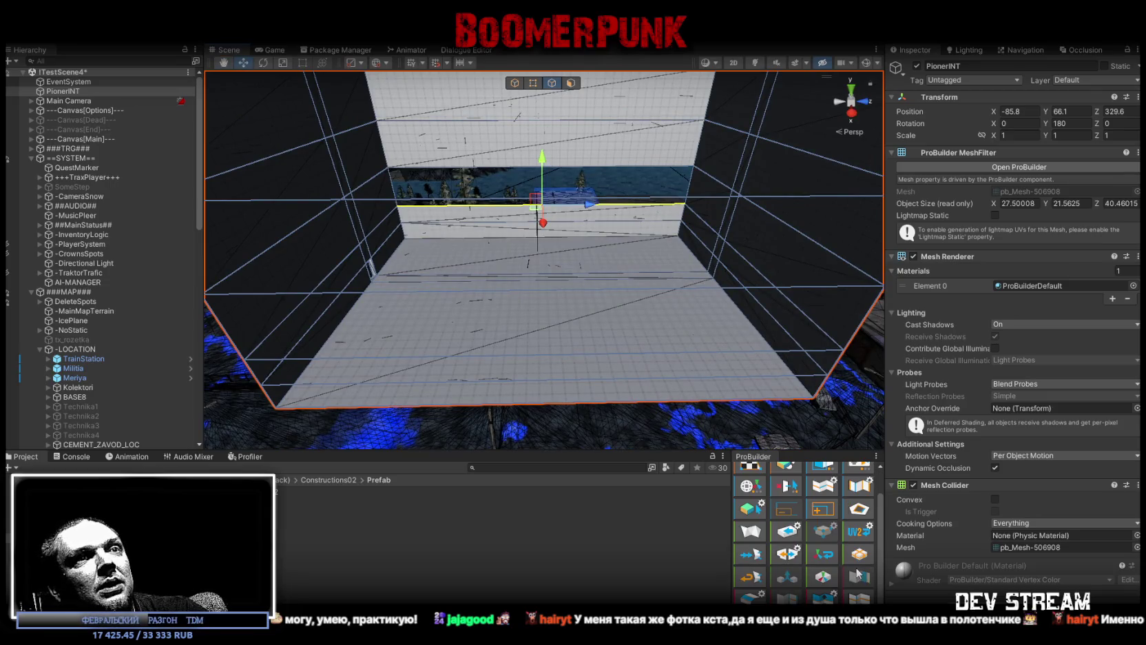
pyautogui.moveTo(585, 324)
pyautogui.mouseDown()
pyautogui.moveTo(610, 341)
pyautogui.moveTo(578, 348)
pyautogui.mouseUp()
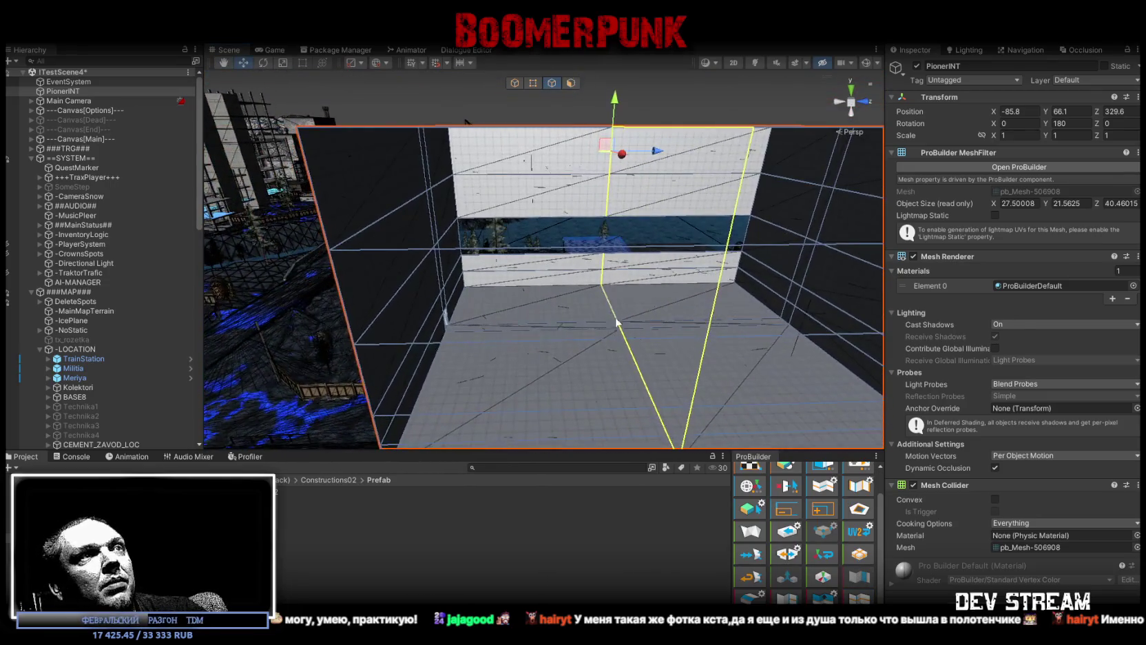
pyautogui.click(572, 340)
pyautogui.moveTo(646, 374)
pyautogui.mouseDown()
pyautogui.moveTo(660, 315)
pyautogui.moveTo(625, 314)
pyautogui.moveTo(596, 391)
pyautogui.moveTo(511, 347)
pyautogui.moveTo(660, 256)
pyautogui.moveTo(486, 211)
pyautogui.moveTo(441, 237)
pyautogui.mouseUp()
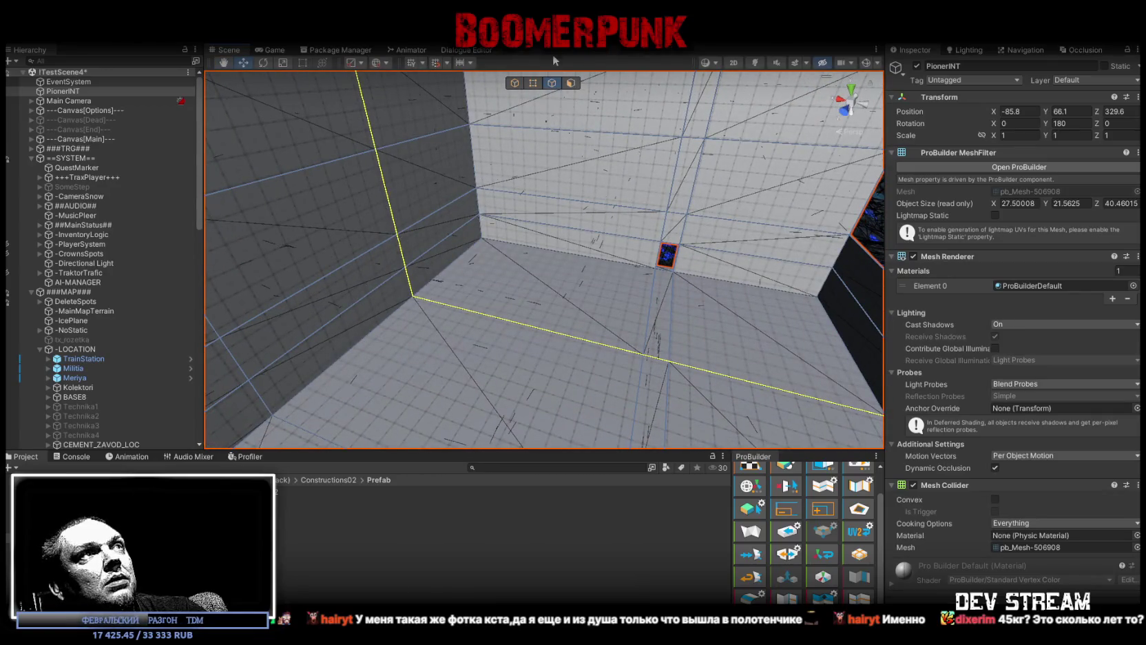
pyautogui.moveTo(613, 346)
pyautogui.mouseDown()
pyautogui.moveTo(750, 364)
pyautogui.moveTo(712, 343)
pyautogui.mouseUp()
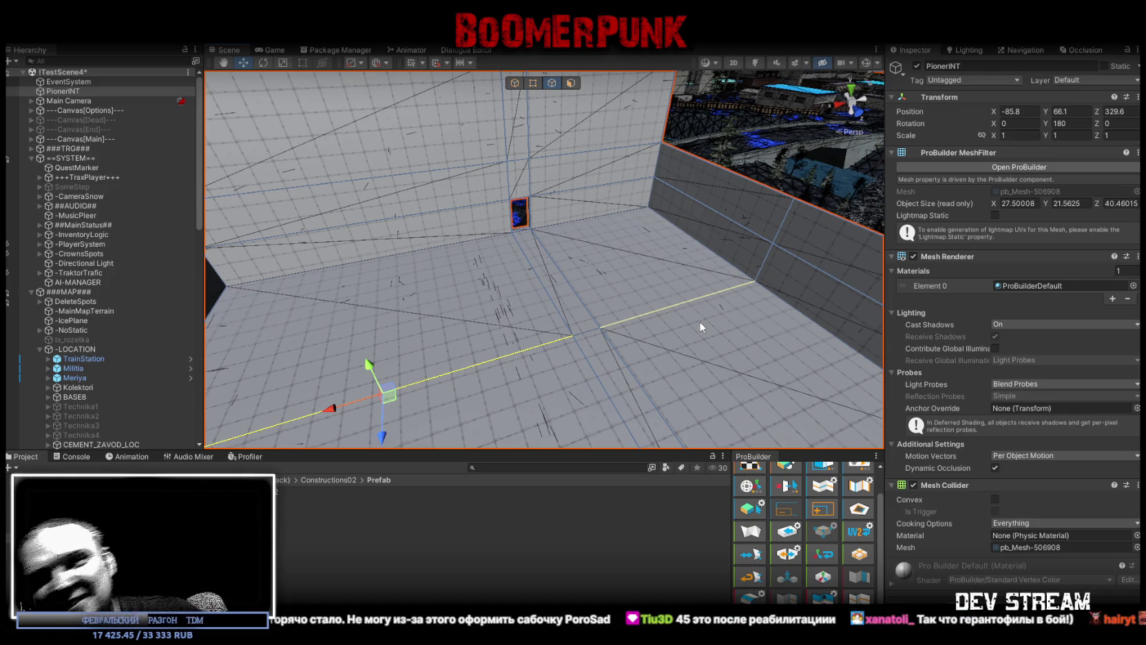
pyautogui.moveTo(685, 243)
pyautogui.mouseDown()
pyautogui.moveTo(657, 262)
pyautogui.moveTo(724, 250)
pyautogui.moveTo(801, 263)
pyautogui.moveTo(762, 272)
pyautogui.moveTo(605, 251)
pyautogui.moveTo(616, 249)
pyautogui.moveTo(593, 235)
pyautogui.moveTo(660, 242)
pyautogui.moveTo(524, 238)
pyautogui.moveTo(588, 231)
pyautogui.moveTo(596, 248)
pyautogui.moveTo(621, 249)
pyautogui.moveTo(703, 200)
pyautogui.moveTo(709, 282)
pyautogui.moveTo(687, 288)
pyautogui.mouseUp()
# - Extrude the top wall edge into a new strip and pick the corner's vertical wall edges
pyautogui.moveTo(658, 196)
pyautogui.keyDown('shift'); pyautogui.mouseDown()
pyautogui.moveTo(499, 220)
pyautogui.moveTo(442, 198)
pyautogui.moveTo(452, 188)
pyautogui.moveTo(481, 282)
pyautogui.moveTo(427, 286)
pyautogui.moveTo(519, 300)
pyautogui.moveTo(542, 266)
pyautogui.moveTo(540, 242)
pyautogui.moveTo(691, 289)
pyautogui.moveTo(634, 294)
pyautogui.moveTo(673, 266)
pyautogui.moveTo(629, 219)
pyautogui.mouseUp(); pyautogui.keyUp('shift')
pyautogui.click(449, 286)
pyautogui.scroll(-2, 540, 242)
pyautogui.click(625, 211)
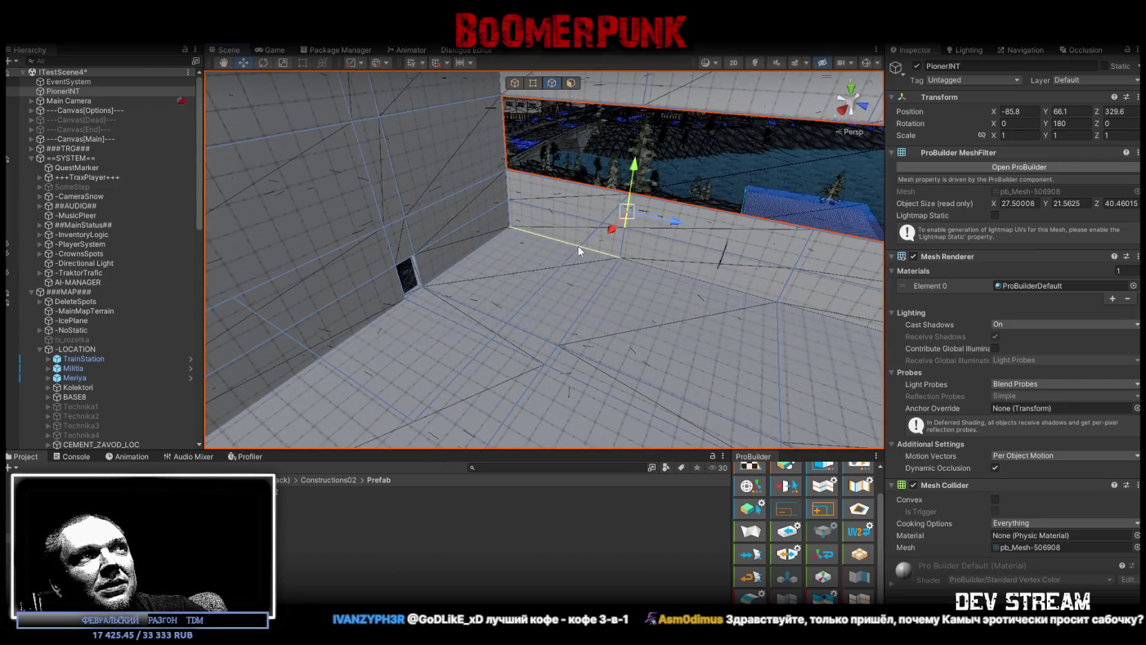
# - Select the interior floor edges, ending with the floor edge near the back corner
pyautogui.click(583, 310)
pyautogui.keyDown('shift'); pyautogui.click(606, 275); pyautogui.keyUp('shift')
pyautogui.moveTo(606, 289)
pyautogui.keyDown('alt'); pyautogui.mouseDown()
pyautogui.moveTo(645, 341)
pyautogui.moveTo(600, 347)
pyautogui.moveTo(410, 297)
pyautogui.moveTo(685, 332)
pyautogui.mouseUp(); pyautogui.keyUp('alt')
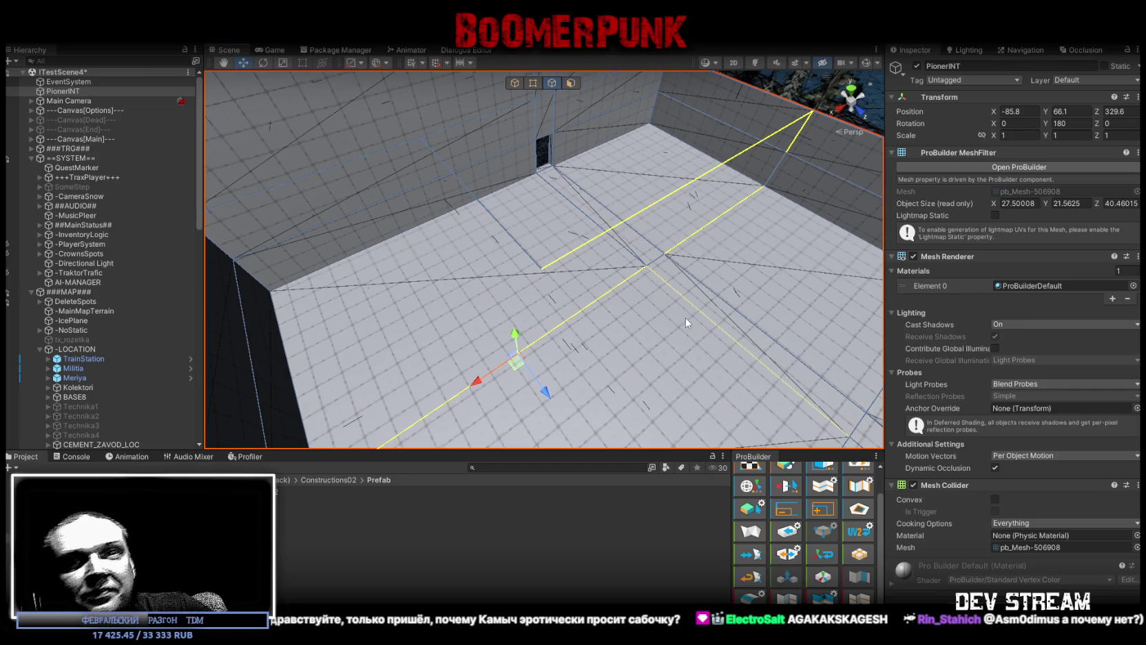
pyautogui.moveTo(536, 230); pyautogui.dragTo(551, 246)
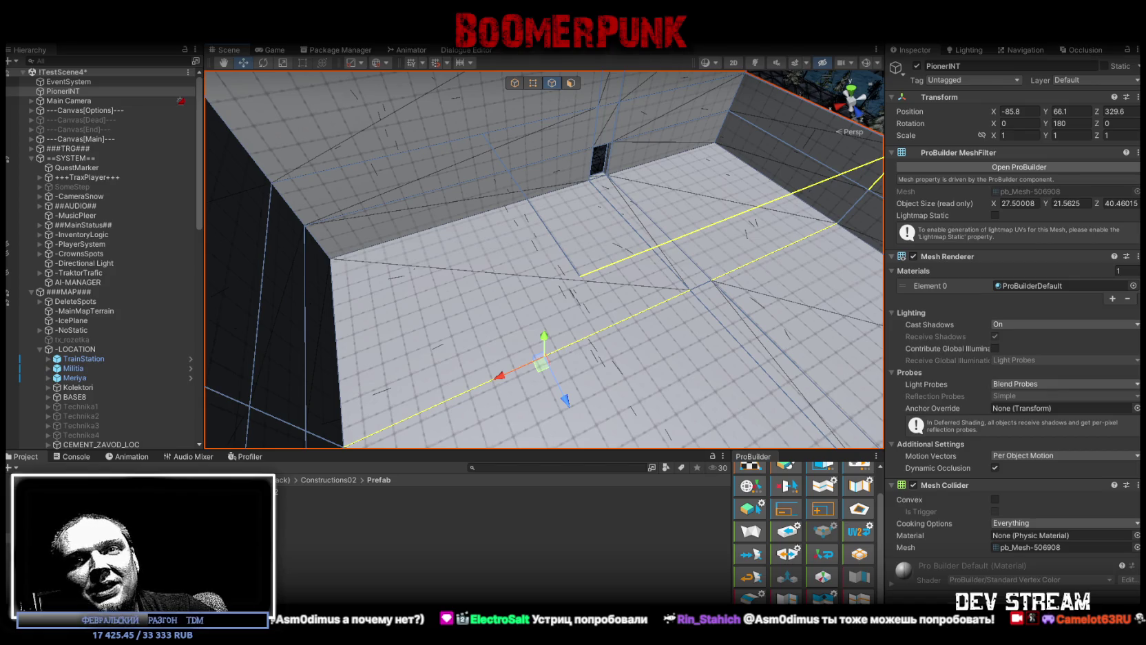
pyautogui.moveTo(711, 423)
pyautogui.mouseDown()
pyautogui.moveTo(558, 256)
pyautogui.moveTo(461, 248)
pyautogui.moveTo(402, 208)
pyautogui.moveTo(381, 210)
pyautogui.moveTo(589, 263)
pyautogui.moveTo(569, 284)
pyautogui.moveTo(515, 276)
pyautogui.moveTo(584, 279)
pyautogui.moveTo(582, 293)
pyautogui.moveTo(585, 272)
pyautogui.mouseUp()
pyautogui.click(515, 276)
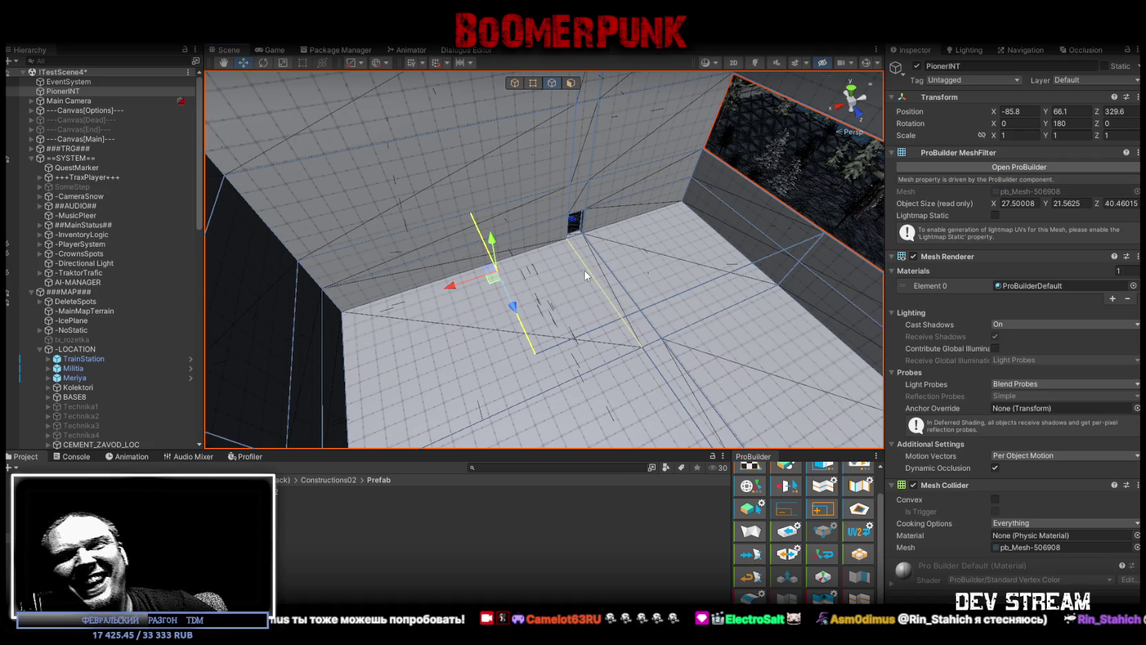
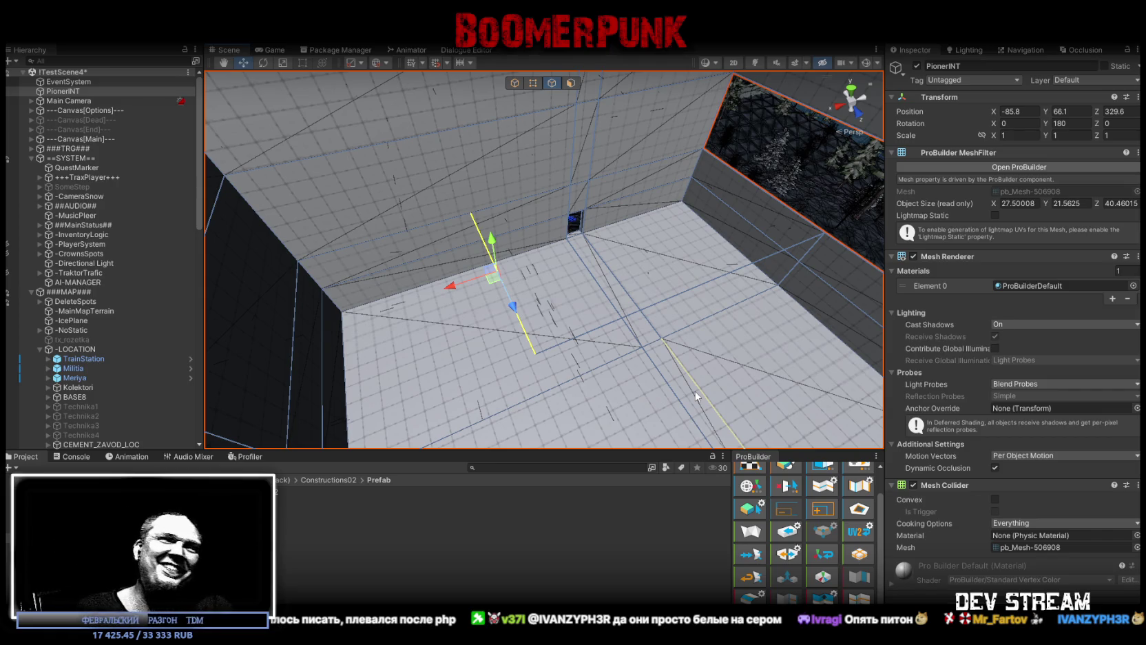
# - Zoom the Scene view onto the boulder gap and collapse the ==SYSTEM== and ###MAP### groups
pyautogui.moveTo(656, 293)
pyautogui.mouseDown()
pyautogui.moveTo(662, 281)
pyautogui.moveTo(521, 224)
pyautogui.moveTo(656, 141)
pyautogui.moveTo(294, 182)
pyautogui.moveTo(315, 195)
pyautogui.moveTo(158, 219)
pyautogui.moveTo(29, 220)
pyautogui.moveTo(689, 255)
pyautogui.moveTo(520, 268)
pyautogui.moveTo(487, 239)
pyautogui.mouseUp()
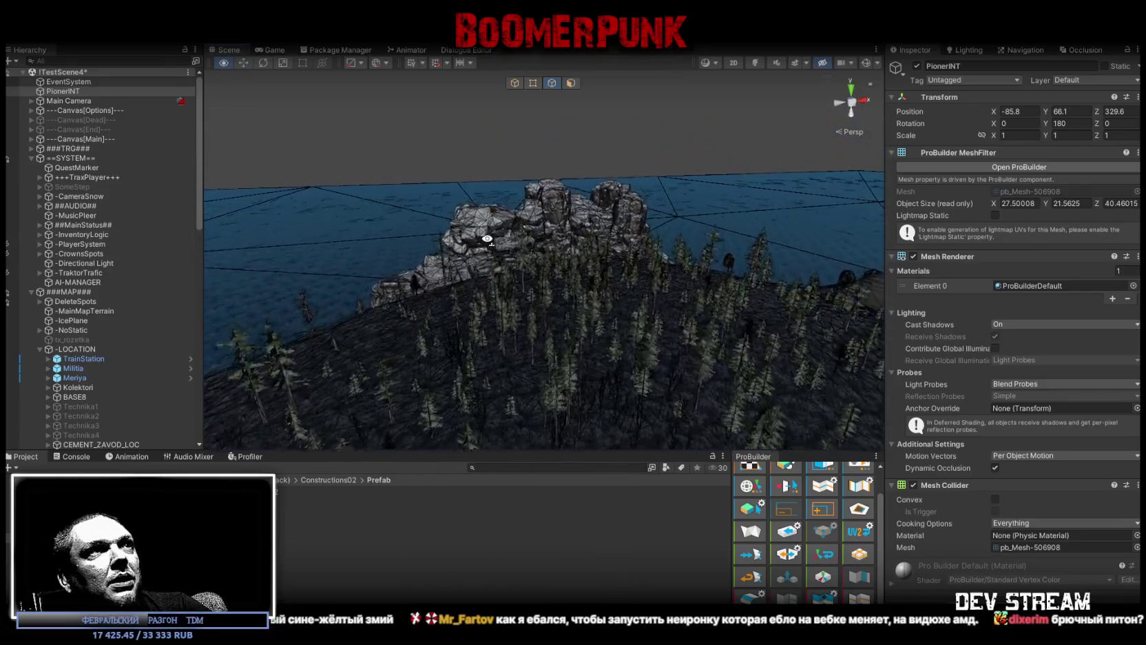
pyautogui.scroll(5, 487, 239)
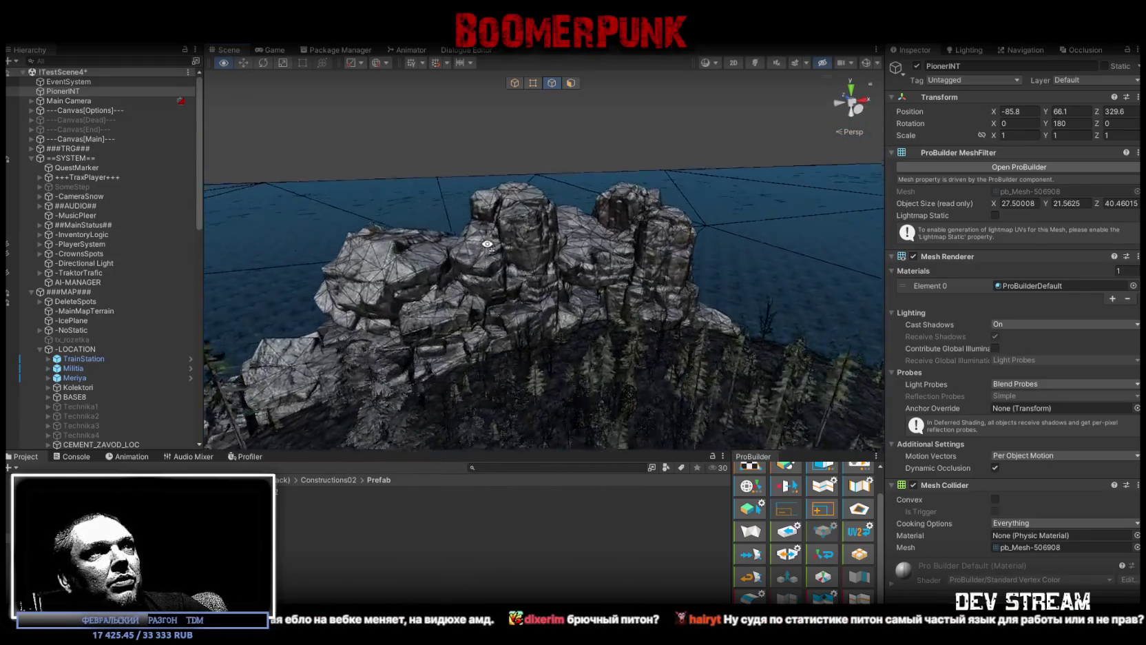
pyautogui.scroll(6, 487, 243)
pyautogui.moveTo(530, 280); pyautogui.dragTo(475, 268)
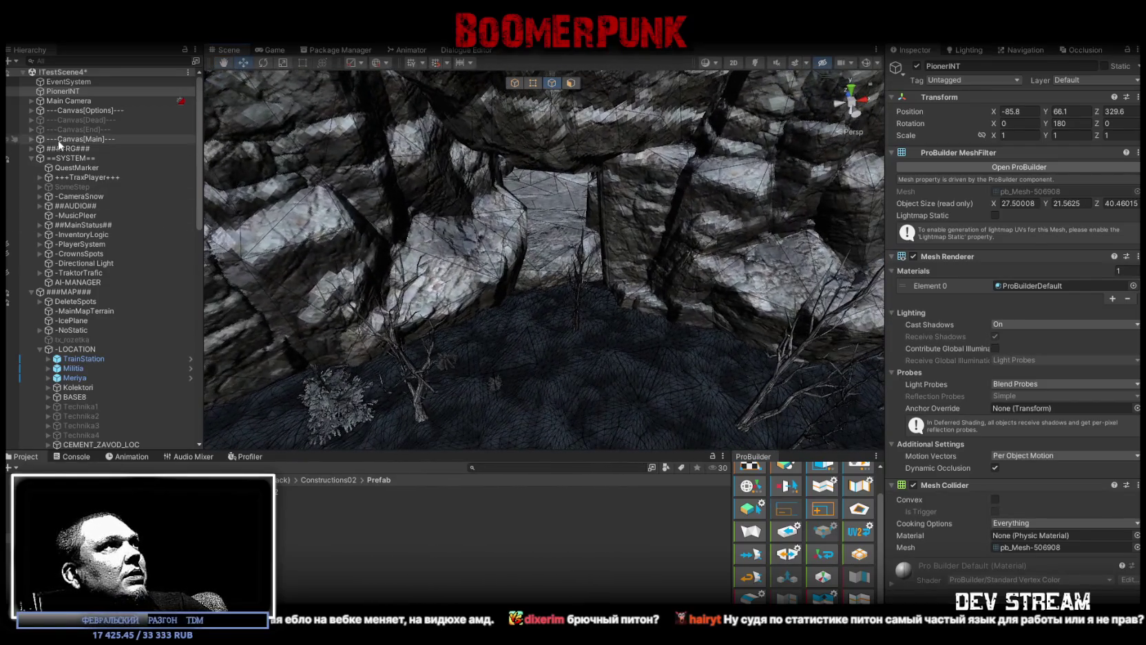
pyautogui.click(32, 158)
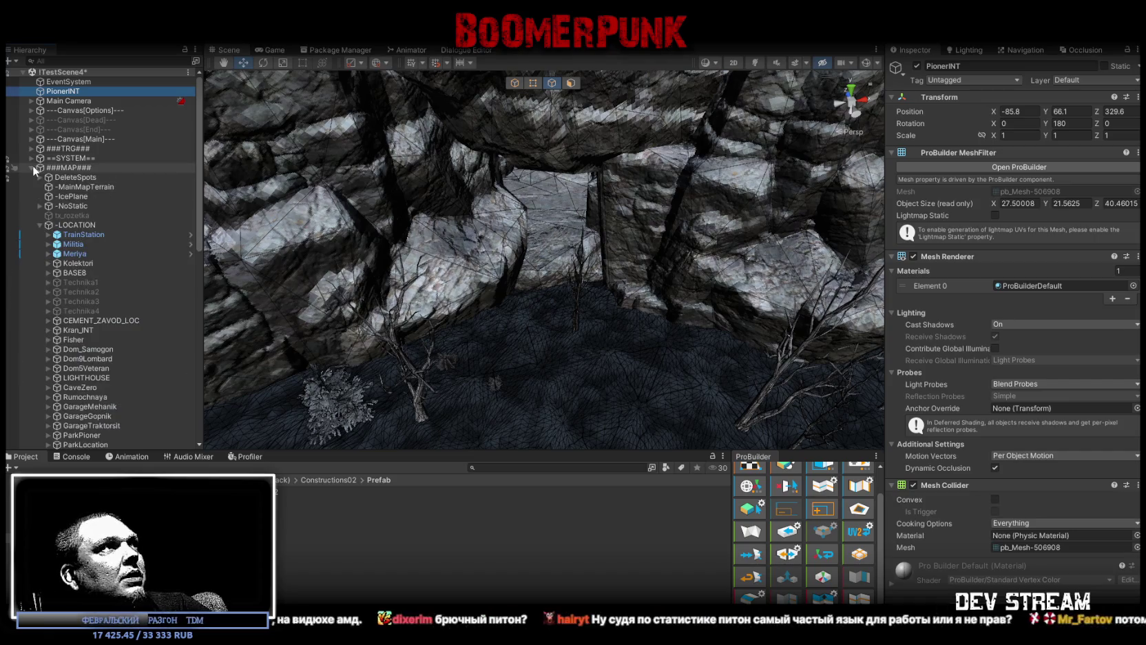
pyautogui.click(31, 168)
# - Create a new empty GameObject in the Hierarchy and frame it in the Scene view
pyautogui.rightClick(92, 255)
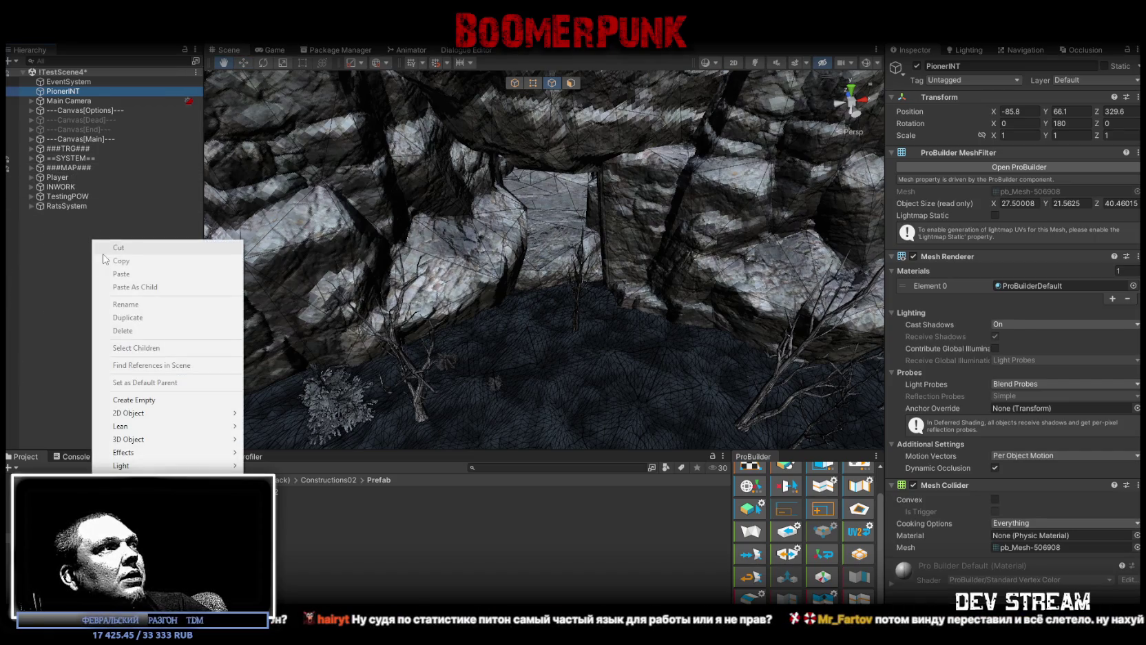
pyautogui.click(171, 399)
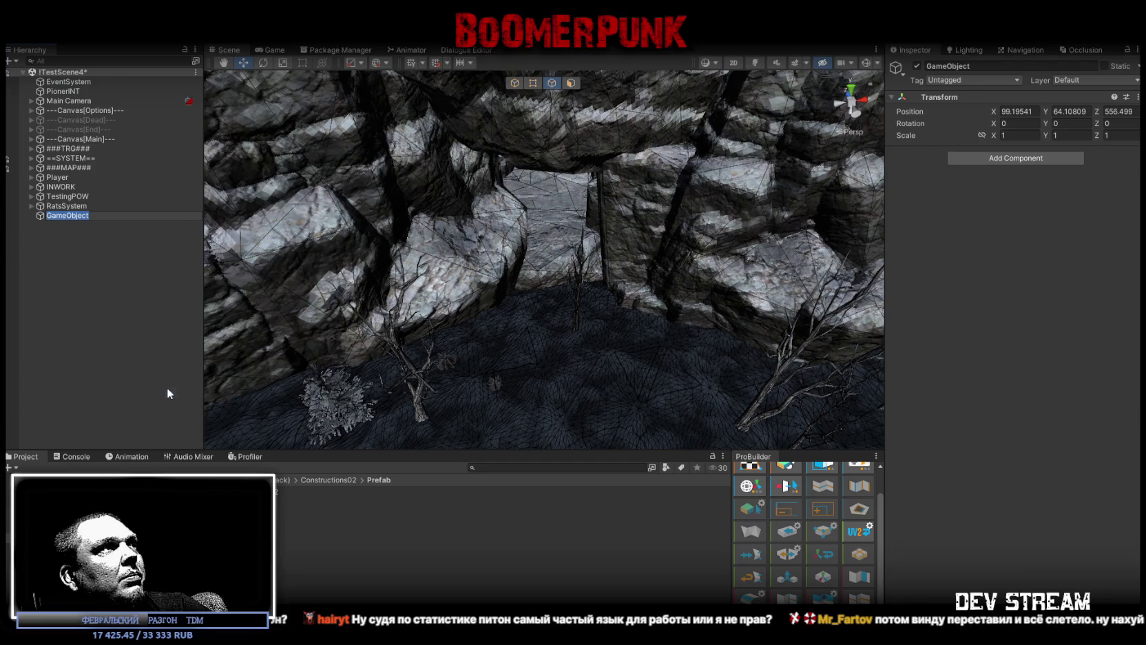
pyautogui.click(63, 217)
pyautogui.moveTo(688, 276)
pyautogui.mouseDown()
pyautogui.moveTo(724, 287)
pyautogui.moveTo(1093, 222)
pyautogui.moveTo(21, 226)
pyautogui.moveTo(940, 254)
pyautogui.moveTo(584, 61)
pyautogui.mouseUp()
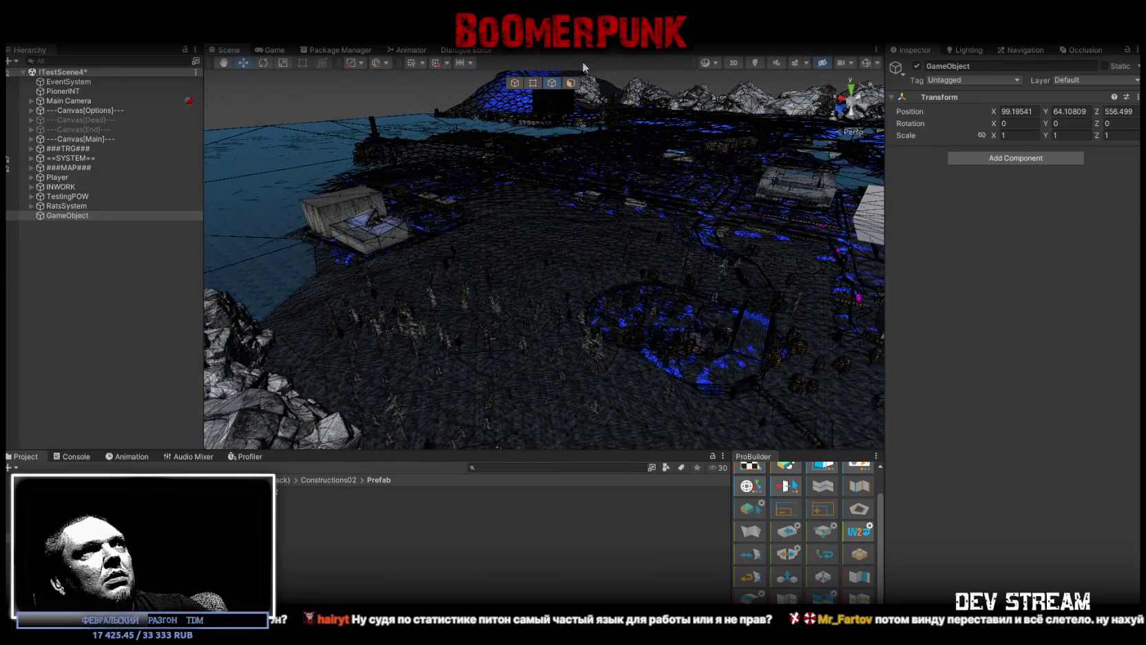
pyautogui.press('f')
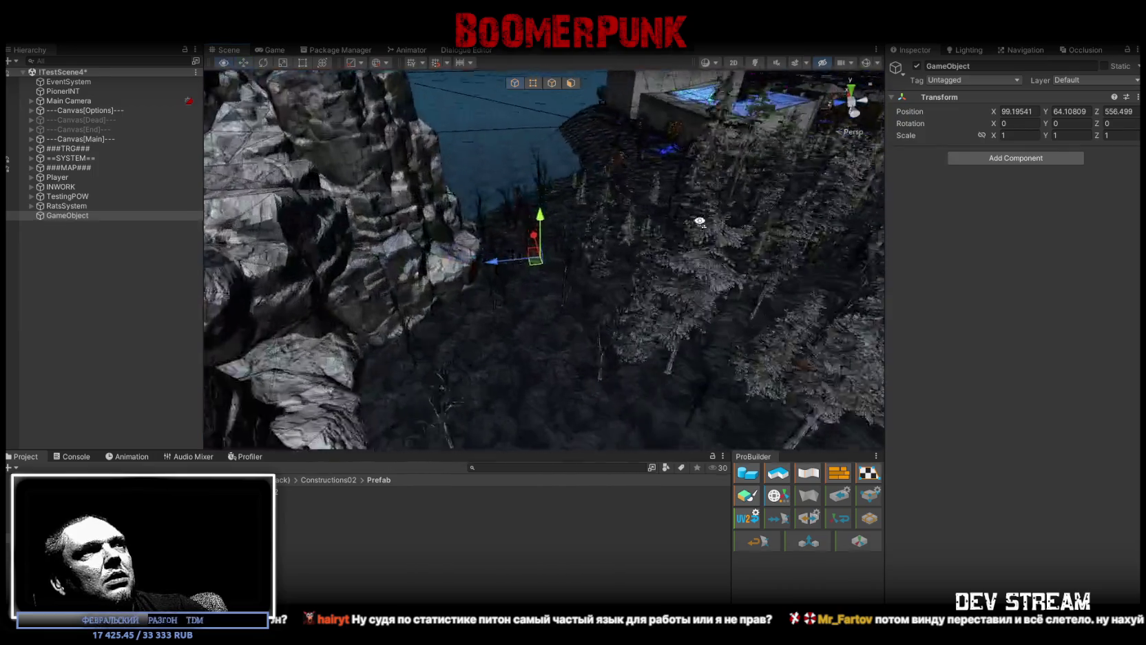
pyautogui.moveTo(699, 221)
pyautogui.mouseDown()
pyautogui.moveTo(661, 227)
pyautogui.moveTo(611, 196)
pyautogui.moveTo(609, 342)
pyautogui.moveTo(641, 279)
pyautogui.mouseUp()
# - Set the empty object's Y position to 50
pyautogui.click(1068, 111)
pyautogui.write('55')
pyautogui.press('Return')
pyautogui.moveTo(757, 206); pyautogui.dragTo(716, 185)
pyautogui.click(1059, 111)
pyautogui.write('50')
pyautogui.press('Return')
pyautogui.moveTo(620, 206)
pyautogui.mouseDown()
pyautogui.moveTo(642, 181)
pyautogui.moveTo(601, 223)
pyautogui.moveTo(583, 308)
pyautogui.moveTo(533, 356)
pyautogui.moveTo(594, 268)
pyautogui.mouseUp()
# - Set the empty object's X position to 100 and Z position to 550
pyautogui.doubleClick(1013, 112)
pyautogui.write('100')
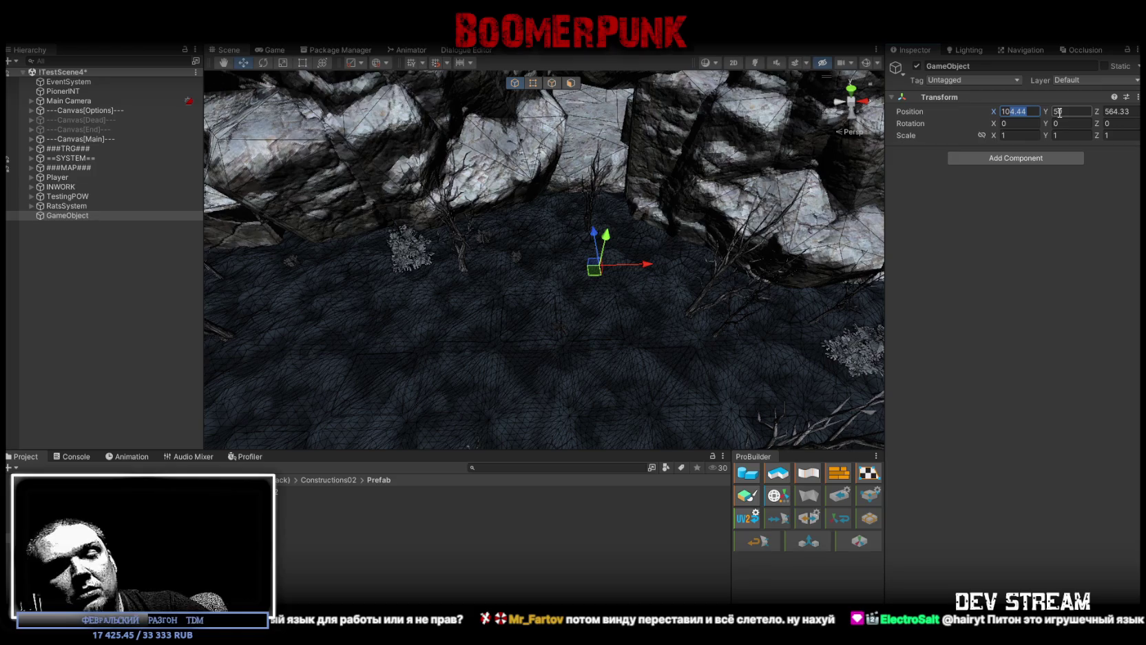
pyautogui.click(1115, 110)
pyautogui.write('566')
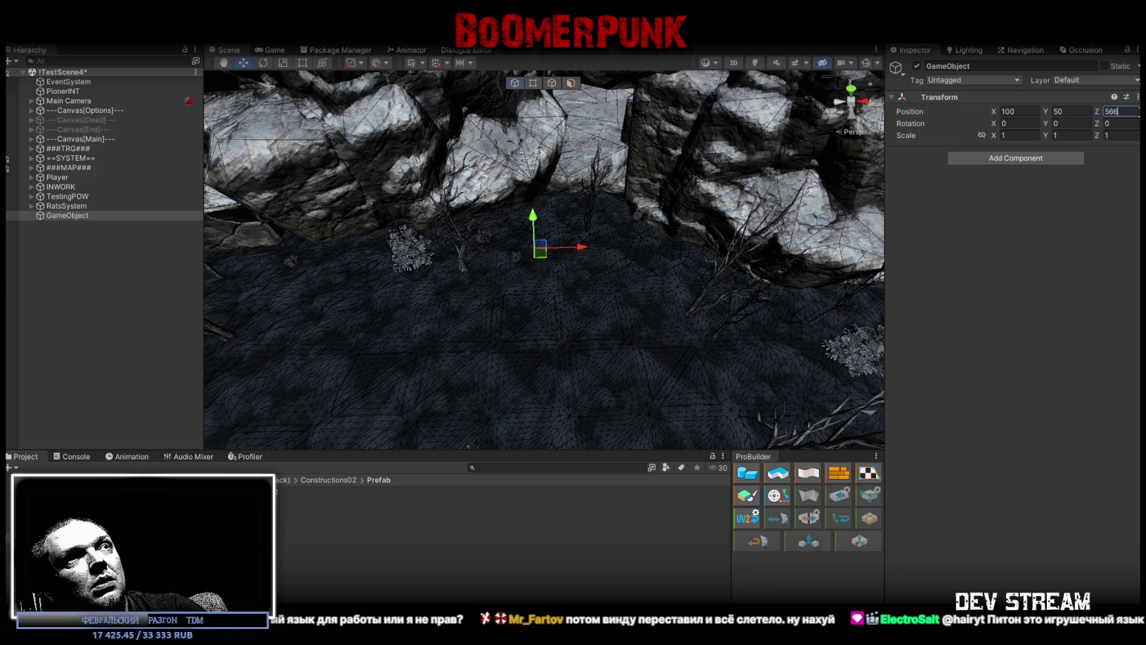
pyautogui.doubleClick(1111, 111)
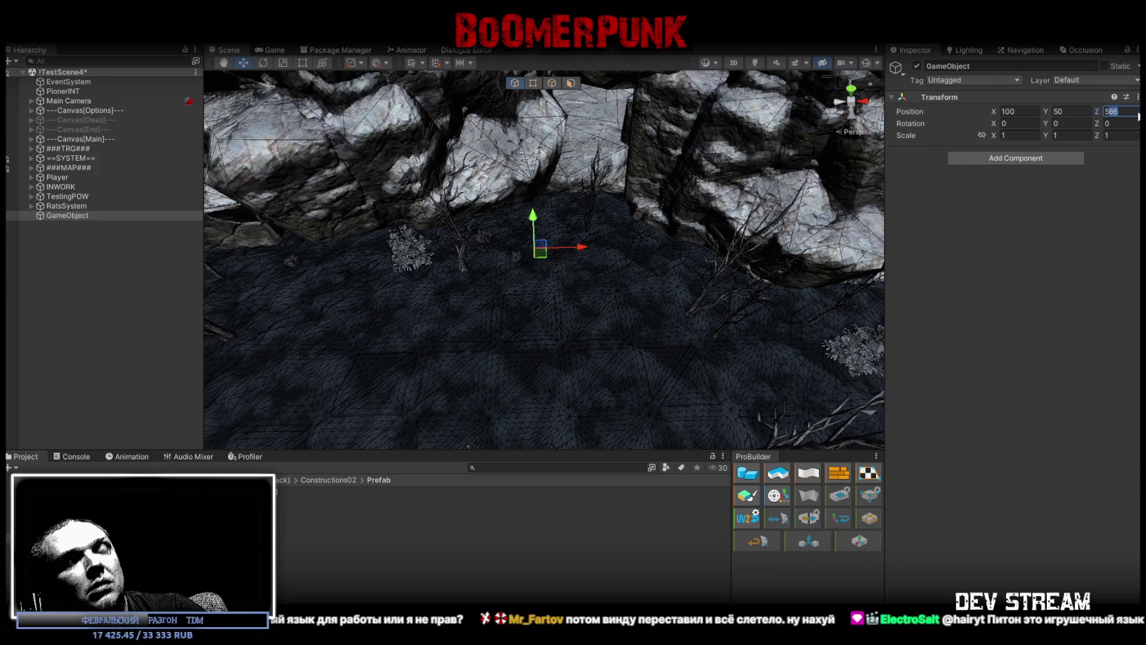
pyautogui.write('550')
pyautogui.moveTo(523, 207)
pyautogui.mouseDown()
pyautogui.moveTo(514, 237)
pyautogui.moveTo(410, 243)
pyautogui.moveTo(587, 248)
pyautogui.moveTo(692, 105)
pyautogui.moveTo(677, 62)
pyautogui.moveTo(689, 68)
pyautogui.moveTo(686, 235)
pyautogui.moveTo(696, 238)
pyautogui.mouseUp()
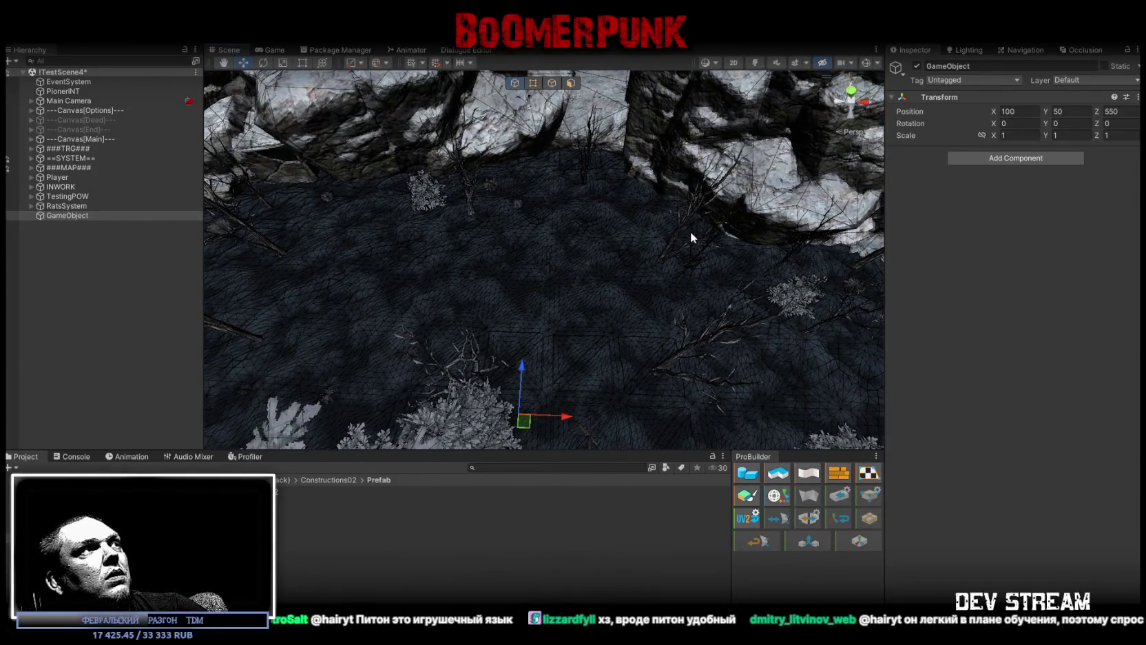
# - Rename the empty object to SideSpot
pyautogui.click(105, 216)
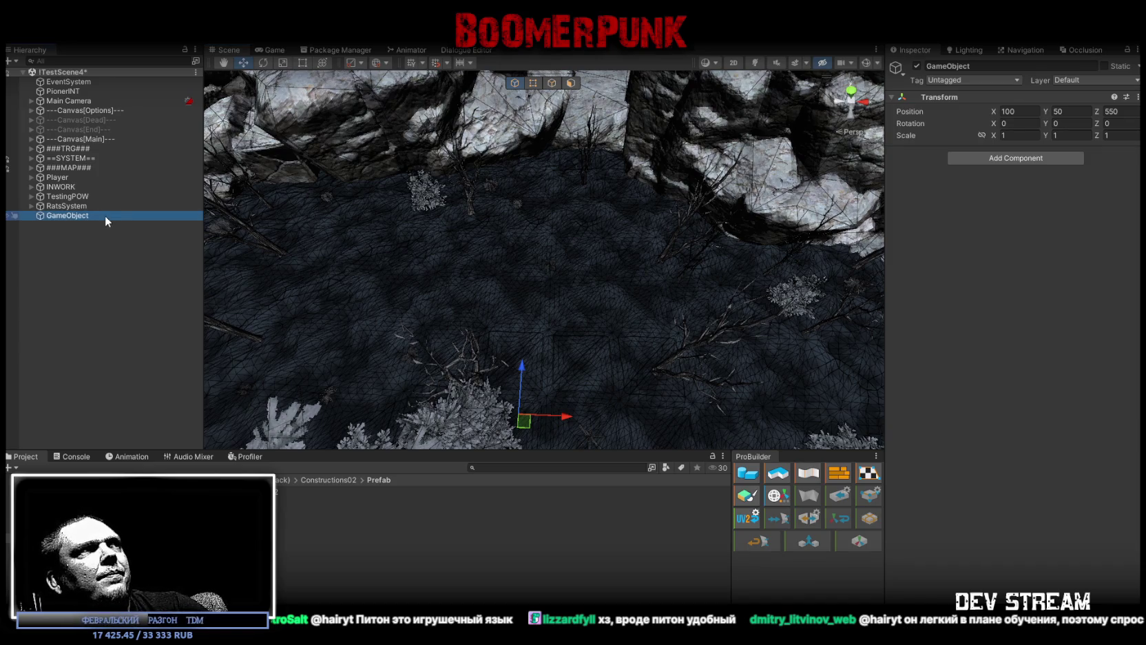
pyautogui.click(105, 215)
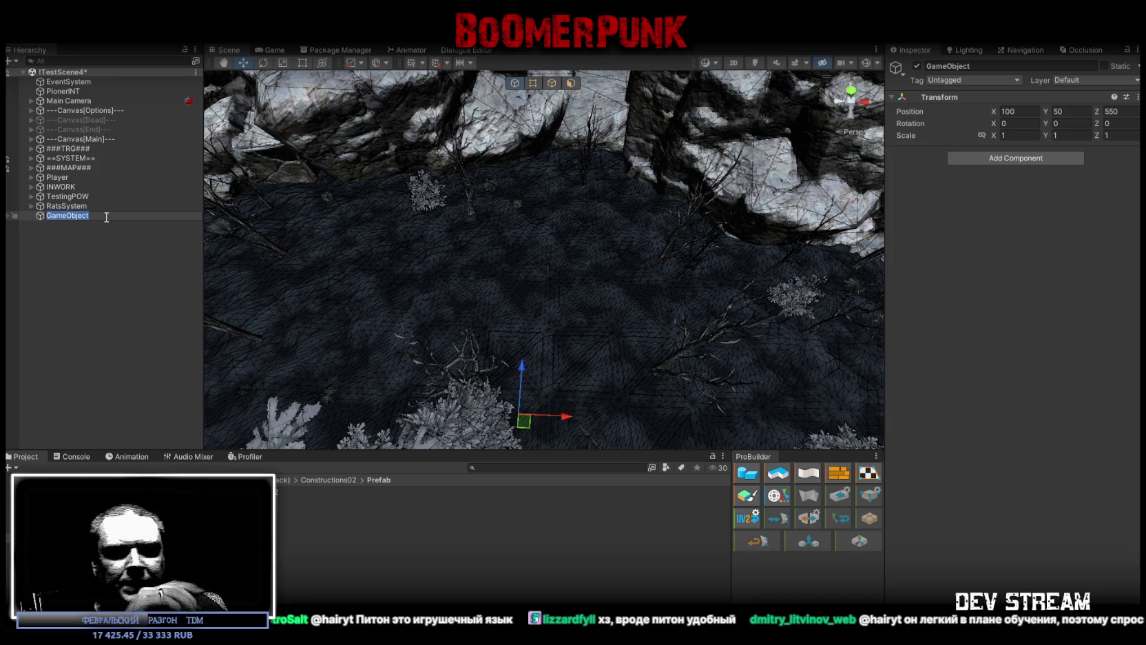
pyautogui.write('SideSpot')
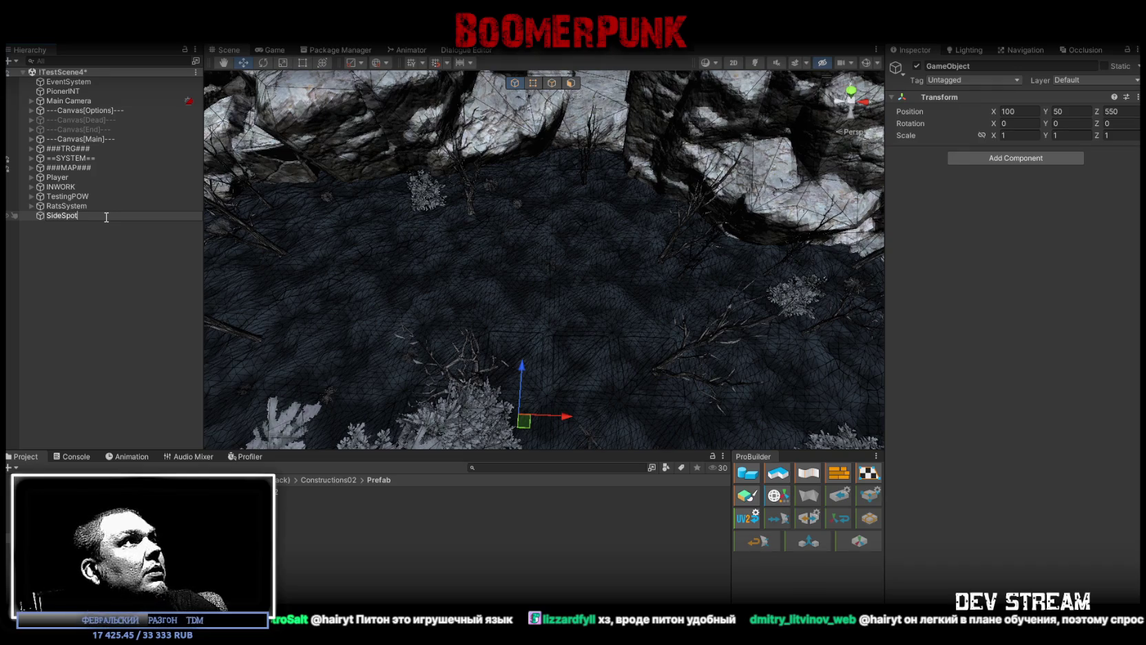
pyautogui.press('Return')
# - Add a ProBuilder cube as a child of SideSpot at local position 0, 0, 0
pyautogui.rightClick(76, 275)
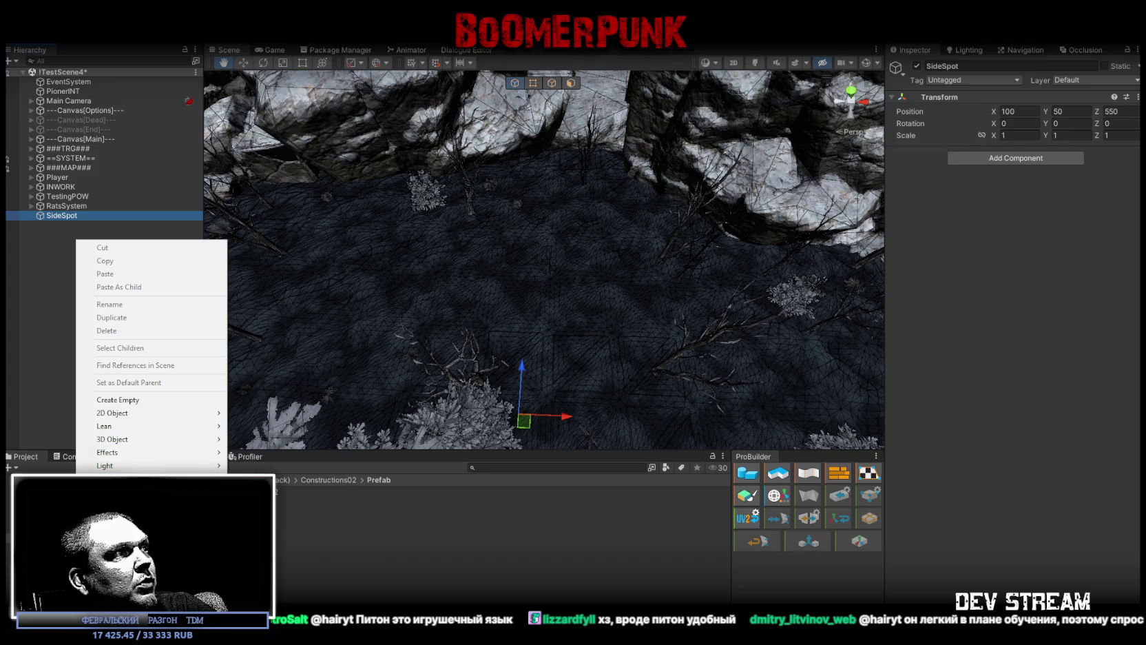
pyautogui.click(270, 390)
pyautogui.moveTo(60, 224)
pyautogui.mouseDown()
pyautogui.moveTo(69, 218)
pyautogui.moveTo(61, 224)
pyautogui.mouseUp()
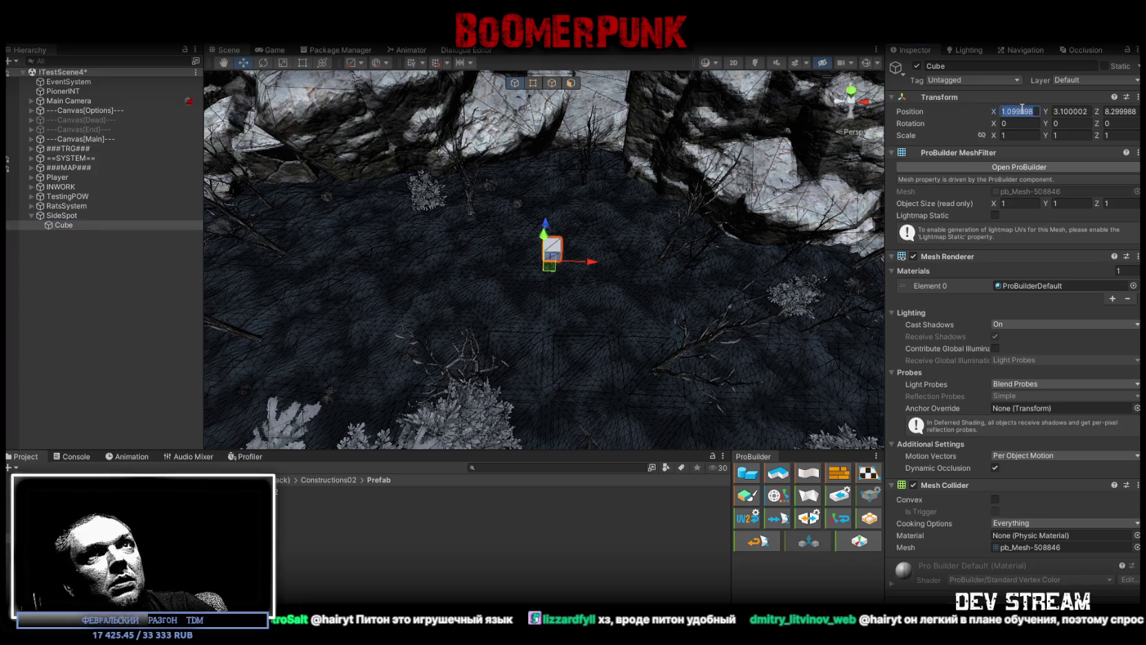
pyautogui.write('0')
pyautogui.press('Tab')
pyautogui.write('0')
pyautogui.press('Tab')
pyautogui.write('0')
pyautogui.press('Return')
# - In face mode, delete every cube face except the top one
pyautogui.moveTo(654, 317)
pyautogui.mouseDown()
pyautogui.moveTo(654, 278)
pyautogui.moveTo(622, 269)
pyautogui.mouseUp()
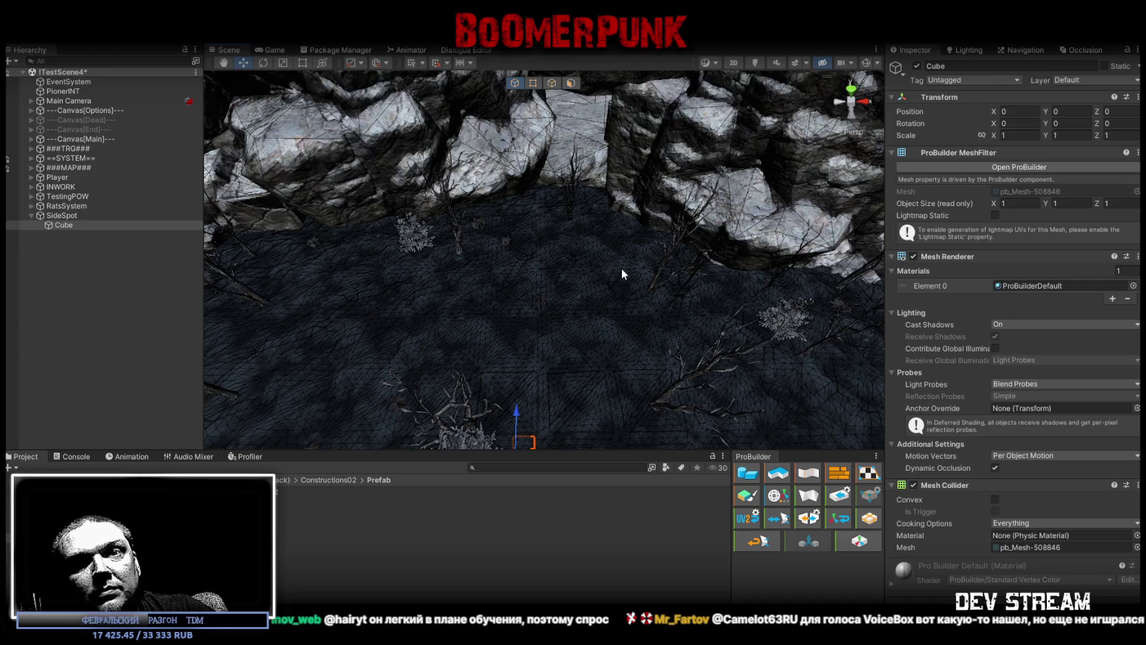
pyautogui.moveTo(621, 268)
pyautogui.mouseDown()
pyautogui.moveTo(609, 297)
pyautogui.moveTo(475, 300)
pyautogui.moveTo(434, 355)
pyautogui.mouseUp()
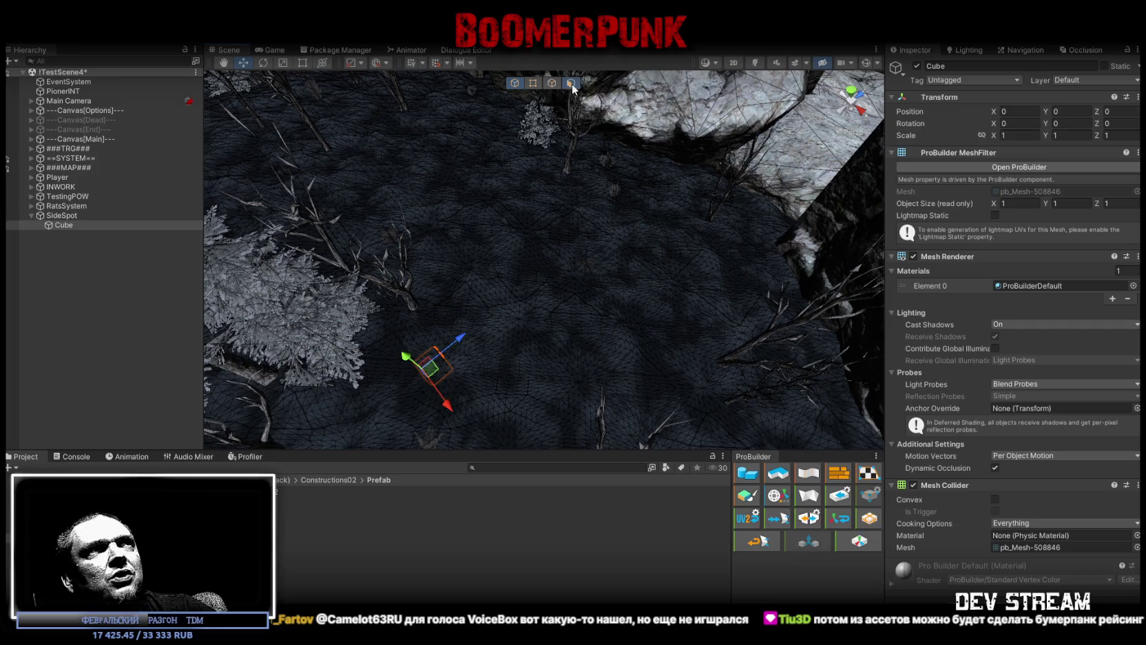
pyautogui.click(571, 84)
pyautogui.click(441, 370)
pyautogui.moveTo(475, 348)
pyautogui.mouseDown()
pyautogui.moveTo(764, 162)
pyautogui.moveTo(727, 227)
pyautogui.moveTo(620, 289)
pyautogui.moveTo(551, 262)
pyautogui.moveTo(489, 201)
pyautogui.moveTo(555, 174)
pyautogui.moveTo(544, 179)
pyautogui.moveTo(728, 177)
pyautogui.moveTo(482, 172)
pyautogui.moveTo(540, 156)
pyautogui.moveTo(635, 265)
pyautogui.moveTo(598, 236)
pyautogui.mouseUp()
pyautogui.hotkey('ctrl', 'a')
pyautogui.press('Delete')
pyautogui.click(702, 194)
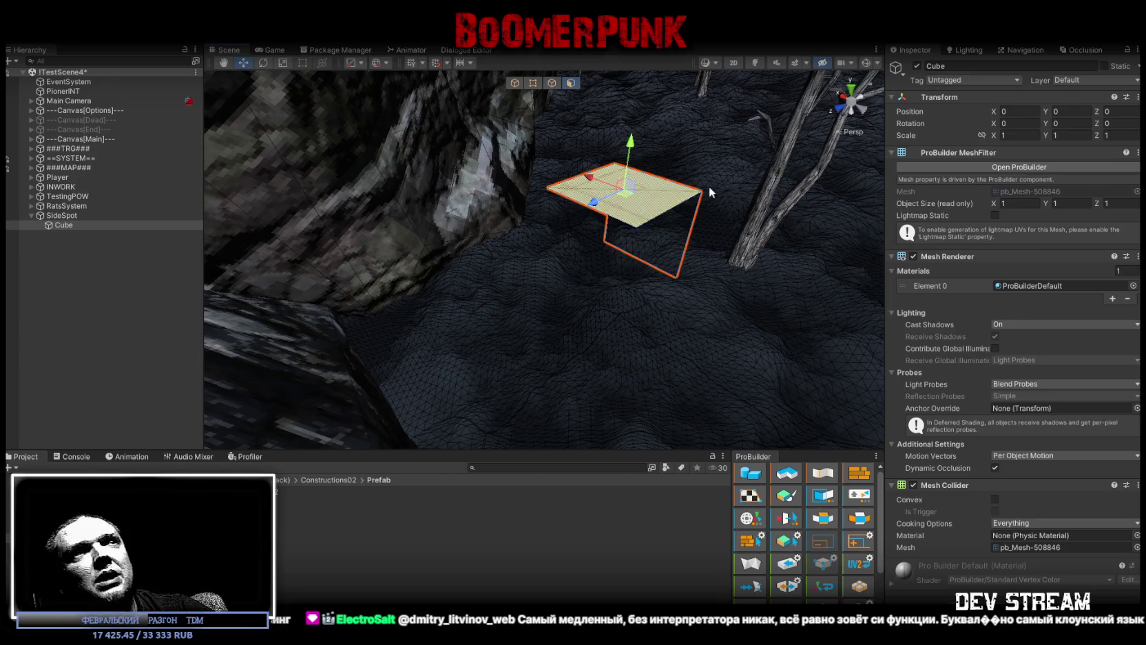
# - Extend and widen the face into a plank about 6.8 × 3.7 × 8.1 across the rocks
pyautogui.moveTo(710, 186)
pyautogui.mouseDown()
pyautogui.moveTo(614, 272)
pyautogui.moveTo(613, 375)
pyautogui.moveTo(602, 262)
pyautogui.moveTo(548, 282)
pyautogui.moveTo(551, 265)
pyautogui.moveTo(431, 200)
pyautogui.moveTo(460, 234)
pyautogui.moveTo(552, 198)
pyautogui.moveTo(530, 172)
pyautogui.moveTo(544, 138)
pyautogui.mouseUp()
pyautogui.click(553, 83)
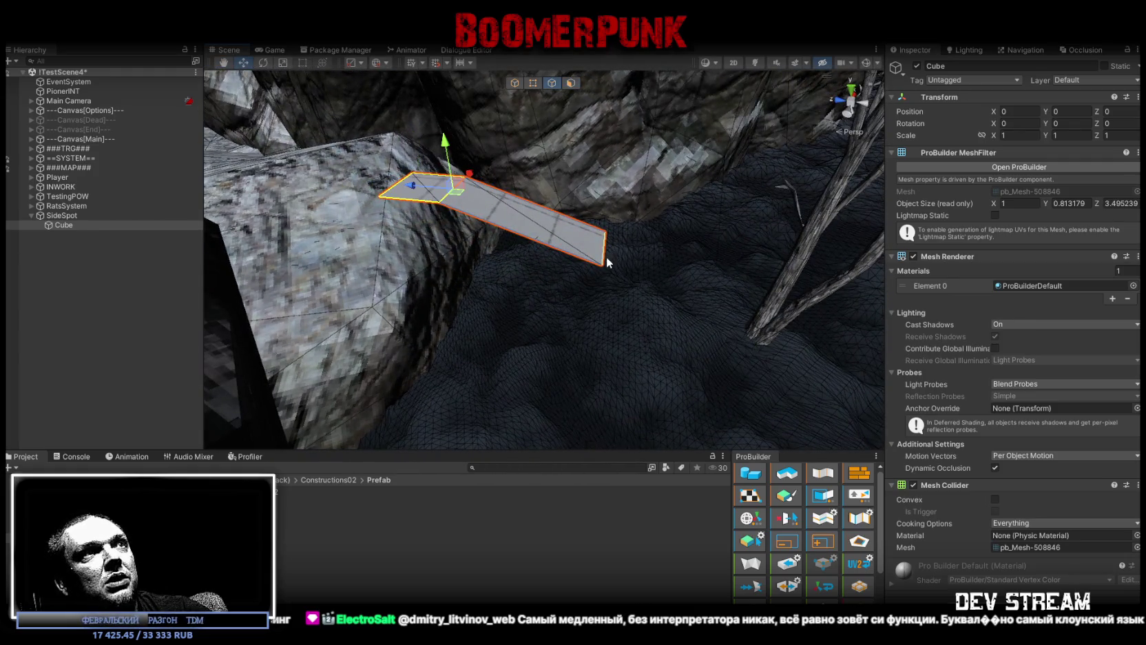
pyautogui.moveTo(608, 262); pyautogui.dragTo(659, 269)
pyautogui.moveTo(513, 241)
pyautogui.mouseDown()
pyautogui.moveTo(659, 330)
pyautogui.moveTo(675, 311)
pyautogui.moveTo(672, 325)
pyautogui.moveTo(474, 213)
pyautogui.mouseUp()
pyautogui.moveTo(651, 246)
pyautogui.mouseDown()
pyautogui.moveTo(530, 336)
pyautogui.moveTo(662, 317)
pyautogui.moveTo(572, 166)
pyautogui.mouseUp()
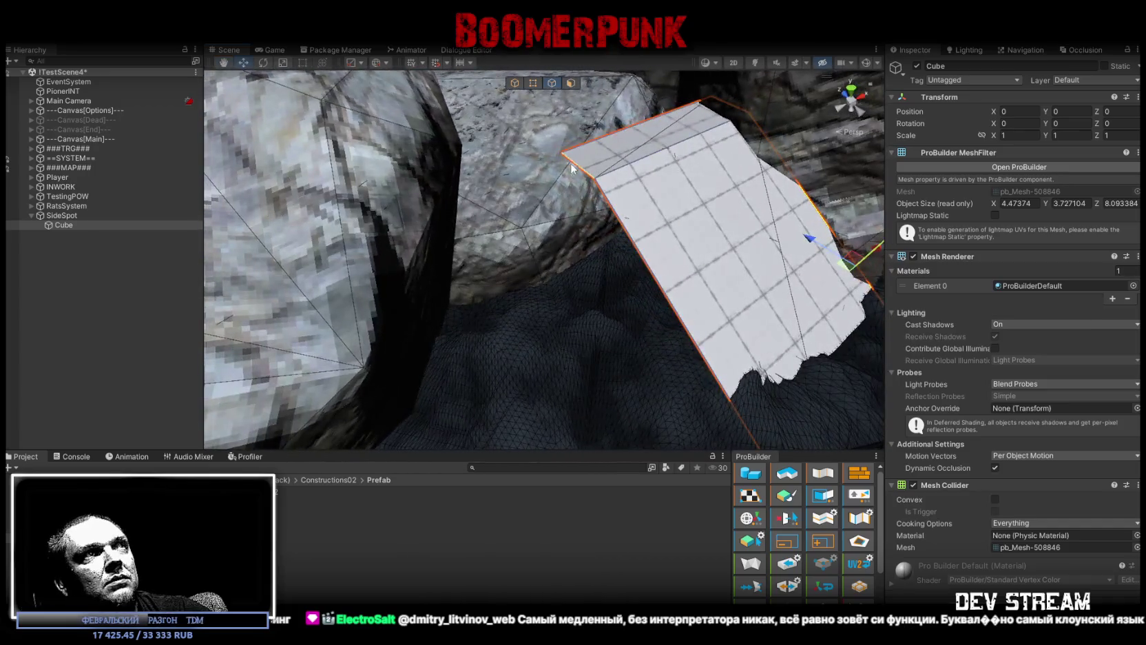
pyautogui.click(574, 166)
pyautogui.moveTo(626, 246)
pyautogui.mouseDown()
pyautogui.moveTo(547, 308)
pyautogui.moveTo(613, 239)
pyautogui.mouseUp()
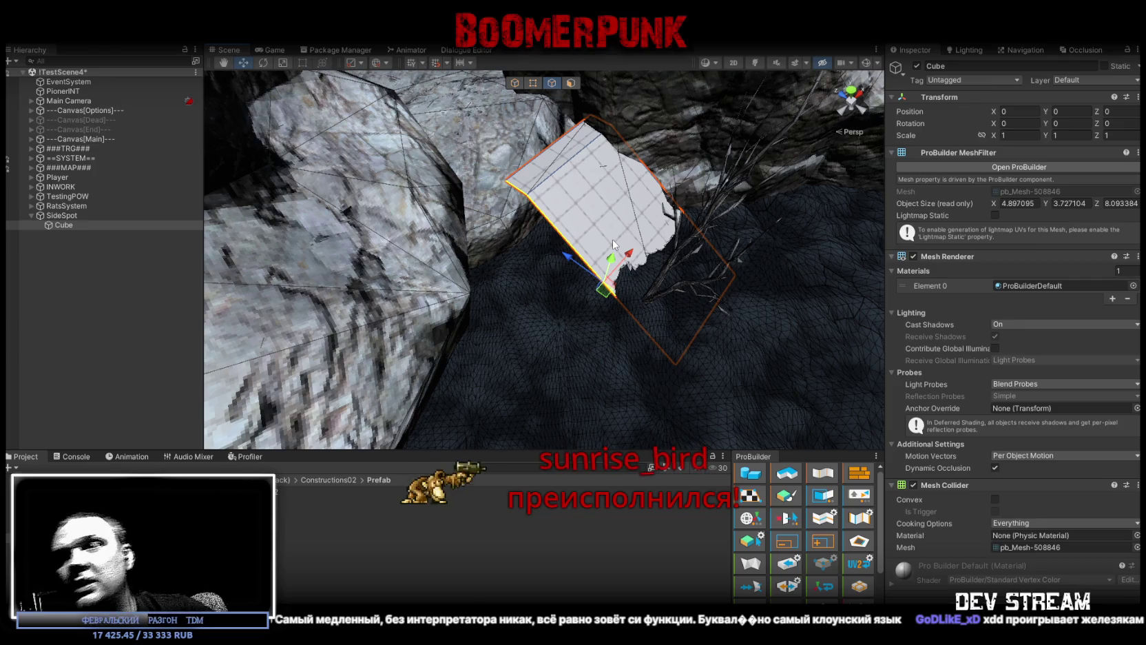
pyautogui.moveTo(631, 186); pyautogui.dragTo(581, 170)
pyautogui.moveTo(602, 223)
pyautogui.mouseDown()
pyautogui.moveTo(575, 164)
pyautogui.moveTo(588, 201)
pyautogui.moveTo(656, 243)
pyautogui.moveTo(698, 67)
pyautogui.moveTo(697, 202)
pyautogui.moveTo(483, 296)
pyautogui.mouseUp()
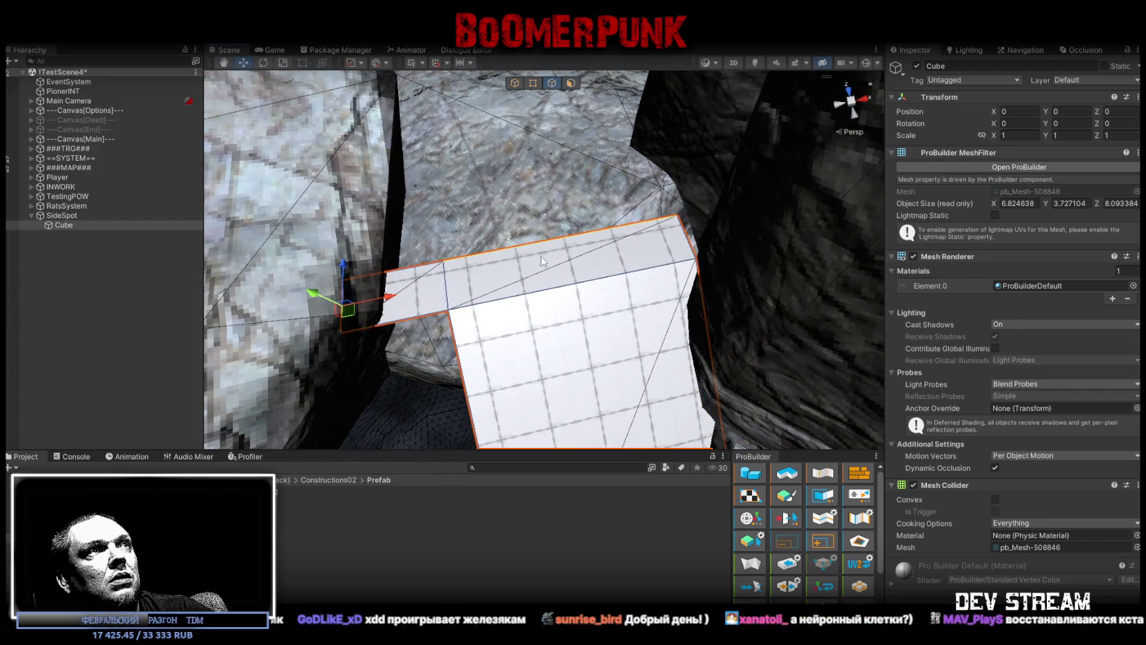
# - Pull the plank's side edges along X to widen it to about 10.45 × 3.73 × 13.40
pyautogui.moveTo(425, 267); pyautogui.dragTo(715, 181)
pyautogui.press('f')
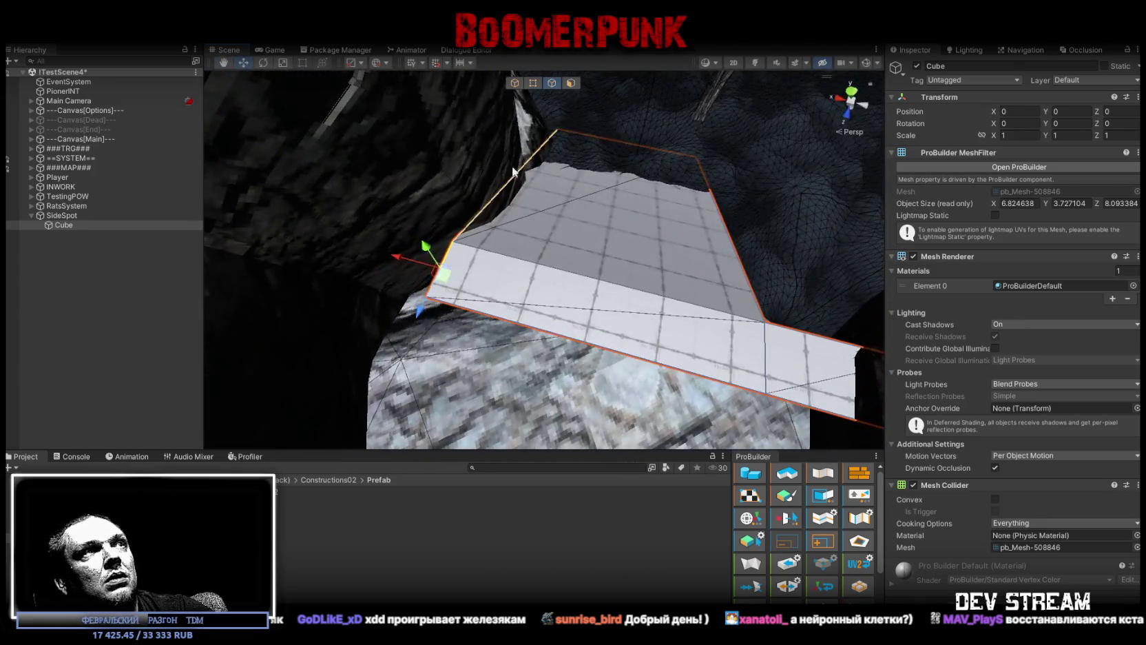
pyautogui.moveTo(503, 174)
pyautogui.mouseDown()
pyautogui.moveTo(538, 182)
pyautogui.moveTo(449, 158)
pyautogui.mouseUp()
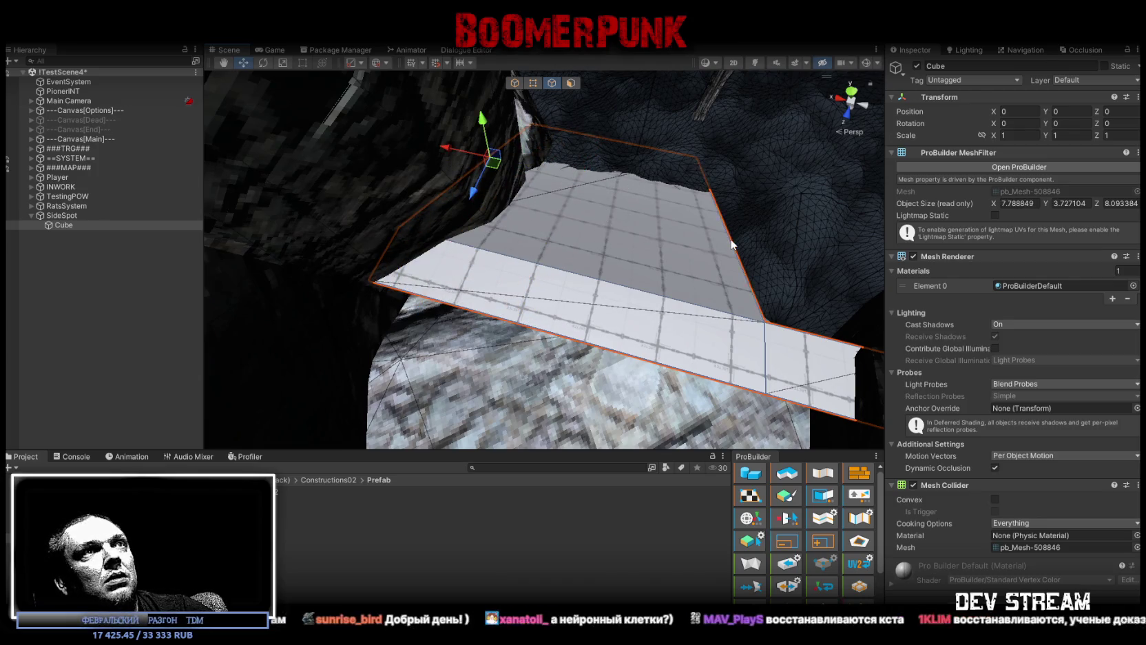
pyautogui.click(766, 346)
pyautogui.moveTo(766, 346)
pyautogui.mouseDown()
pyautogui.moveTo(606, 308)
pyautogui.moveTo(615, 261)
pyautogui.moveTo(581, 253)
pyautogui.moveTo(491, 300)
pyautogui.moveTo(448, 367)
pyautogui.moveTo(234, 258)
pyautogui.moveTo(507, 158)
pyautogui.moveTo(436, 268)
pyautogui.moveTo(628, 237)
pyautogui.mouseUp()
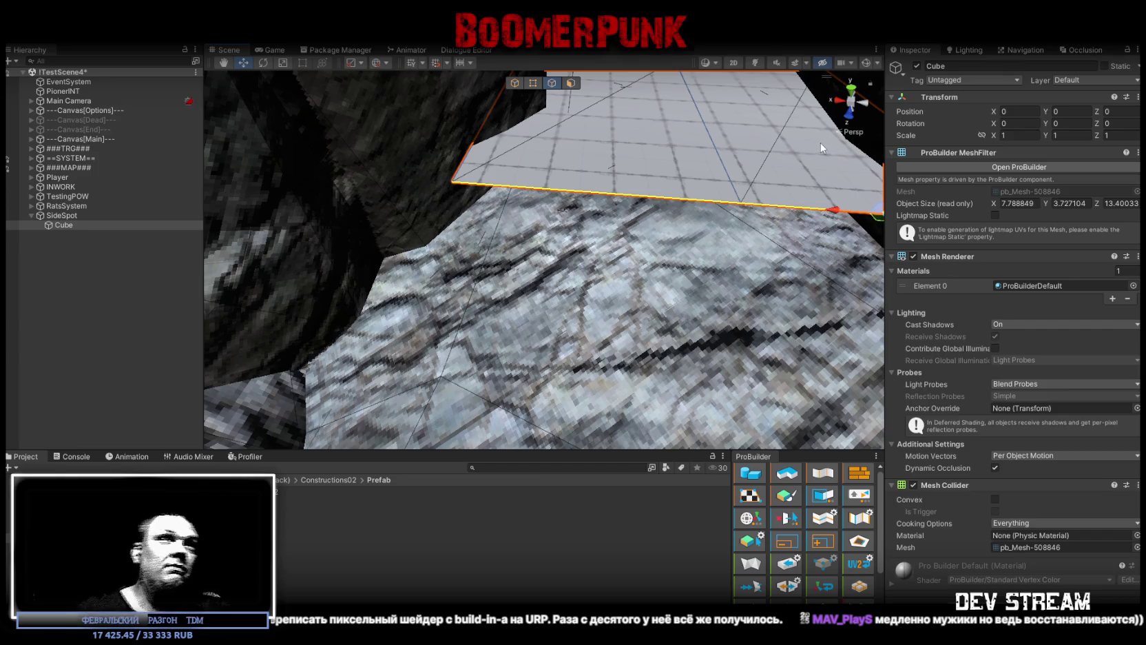
pyautogui.moveTo(622, 248); pyautogui.dragTo(647, 278)
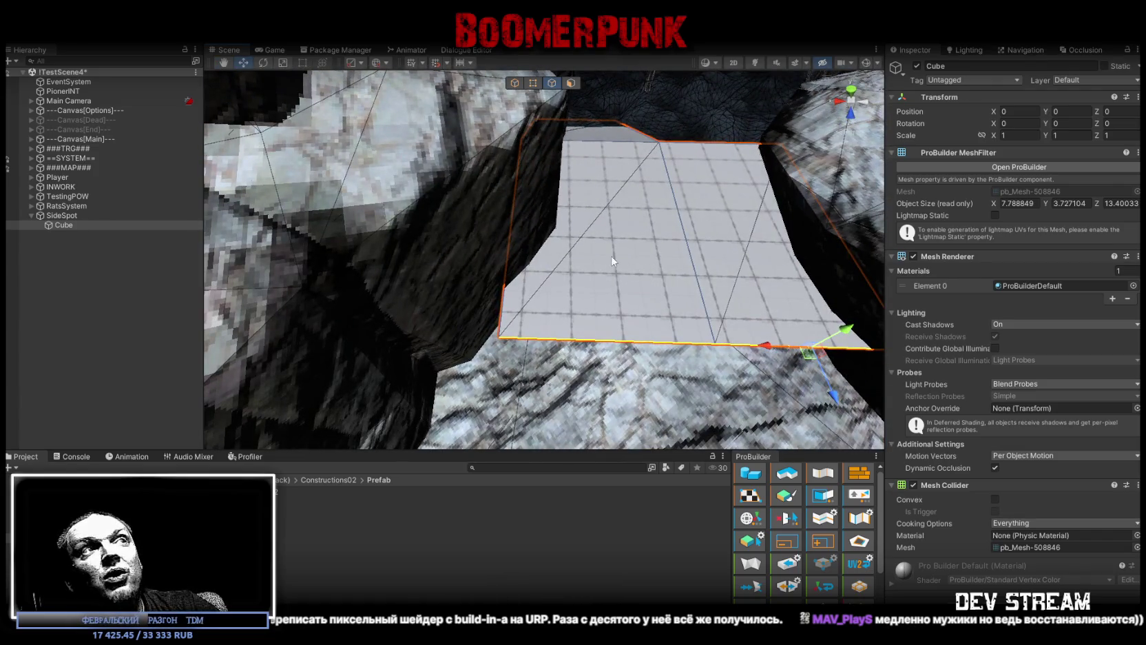
pyautogui.moveTo(565, 265)
pyautogui.mouseDown()
pyautogui.moveTo(711, 215)
pyautogui.moveTo(542, 218)
pyautogui.moveTo(555, 230)
pyautogui.moveTo(405, 221)
pyautogui.mouseUp()
pyautogui.moveTo(417, 266)
pyautogui.mouseDown()
pyautogui.moveTo(549, 289)
pyautogui.moveTo(508, 238)
pyautogui.moveTo(403, 218)
pyautogui.mouseUp()
pyautogui.moveTo(403, 218)
pyautogui.mouseDown()
pyautogui.moveTo(604, 282)
pyautogui.moveTo(545, 263)
pyautogui.mouseUp()
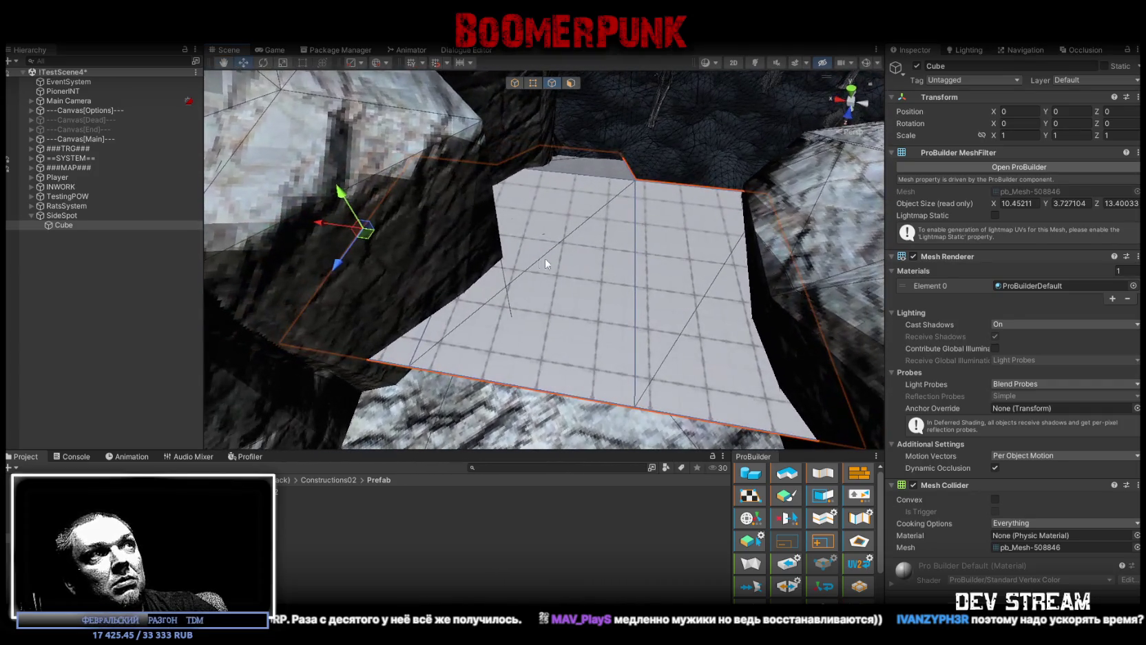
pyautogui.click(521, 160)
pyautogui.click(455, 288)
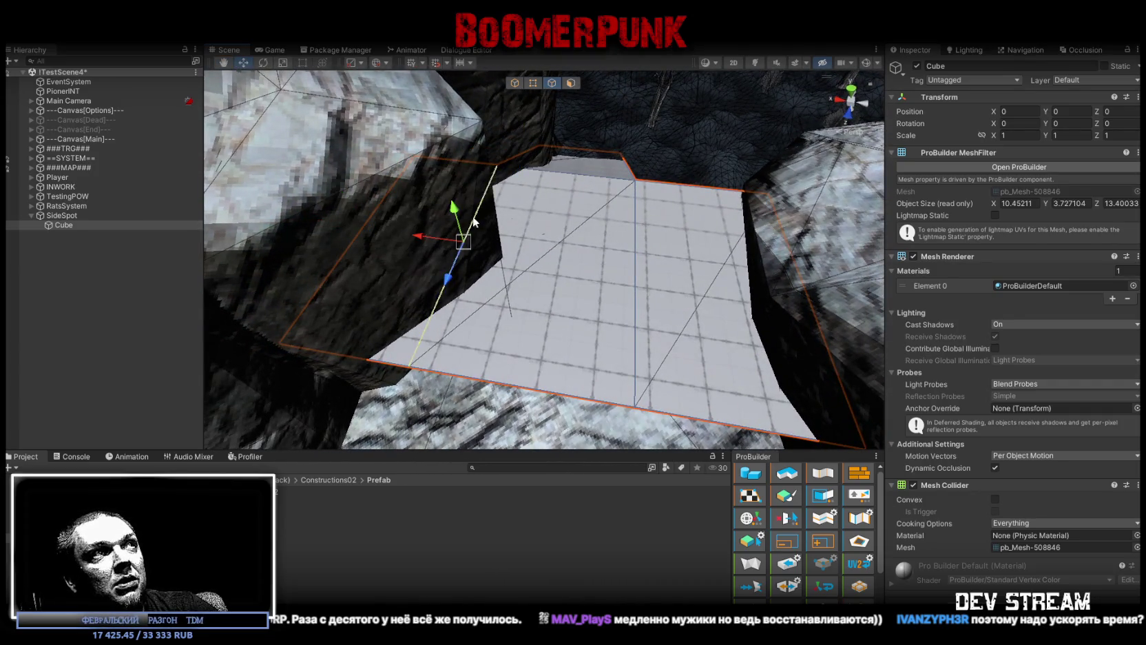
pyautogui.click(443, 238)
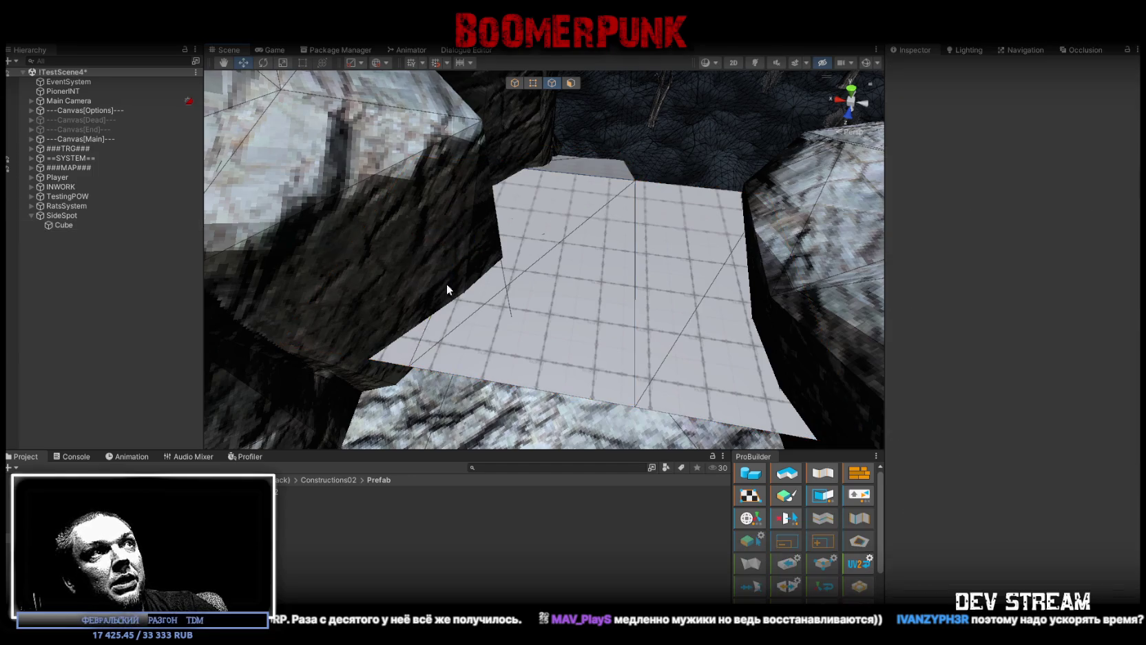
# - Drag the plank's left and bottom edges to lengthen the strip to about 12.24 × 5.56 × 30.35
pyautogui.click(429, 336)
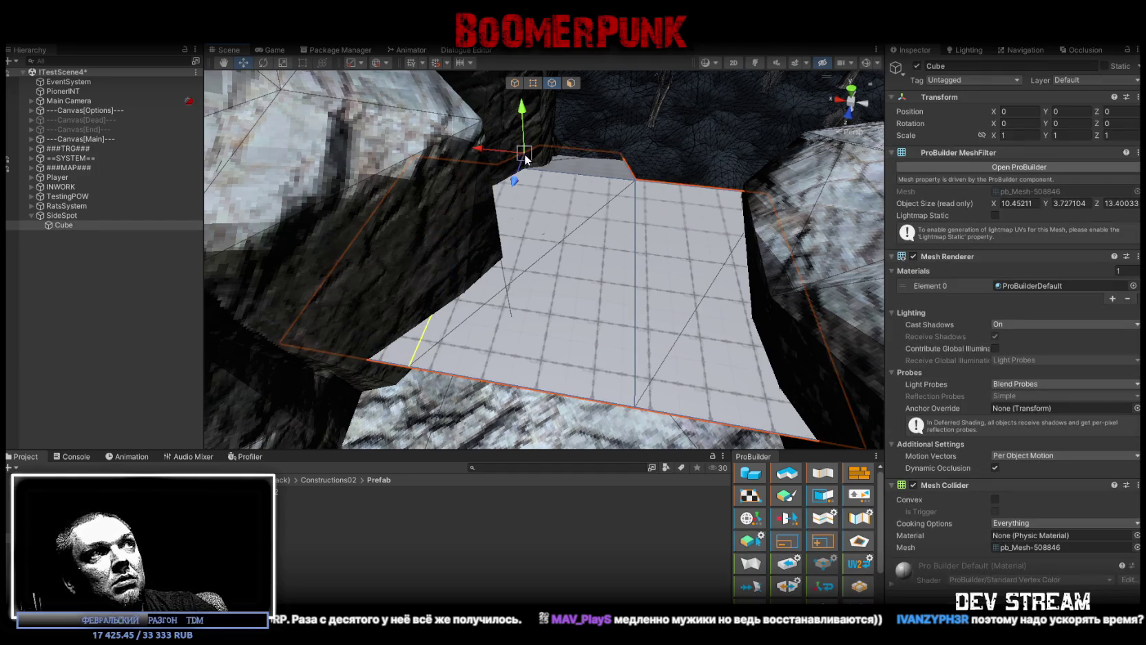
pyautogui.moveTo(489, 152); pyautogui.dragTo(500, 150)
pyautogui.click(551, 392)
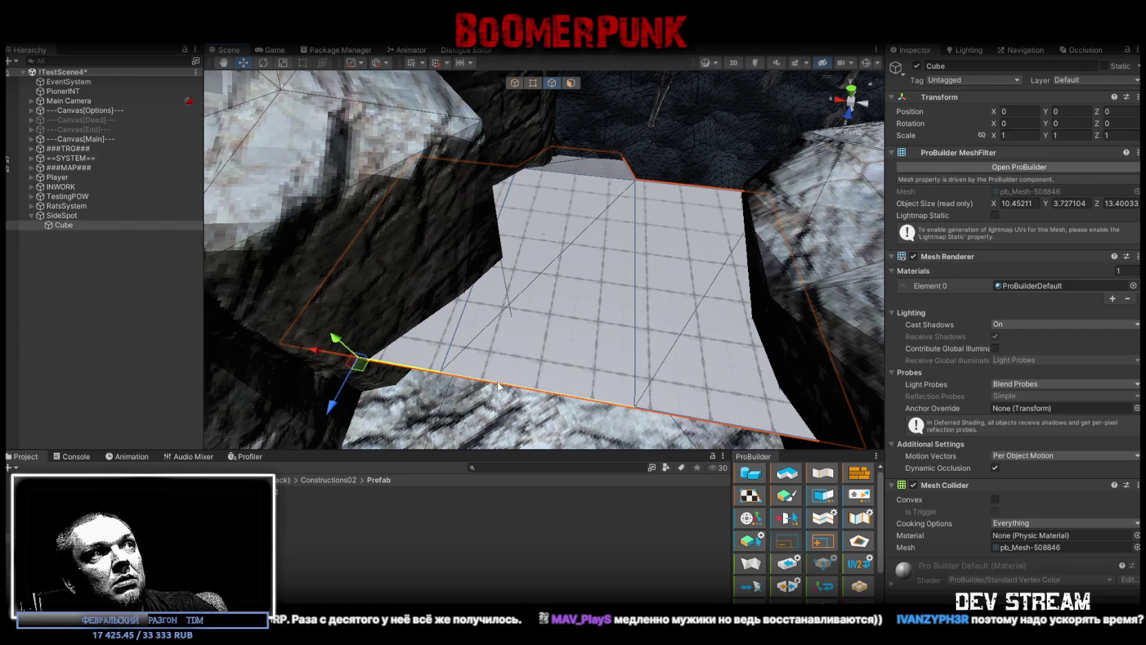
pyautogui.moveTo(553, 395)
pyautogui.mouseDown()
pyautogui.moveTo(460, 268)
pyautogui.moveTo(506, 237)
pyautogui.moveTo(381, 302)
pyautogui.moveTo(583, 254)
pyautogui.moveTo(632, 270)
pyautogui.moveTo(363, 258)
pyautogui.moveTo(482, 227)
pyautogui.moveTo(551, 245)
pyautogui.moveTo(631, 147)
pyautogui.moveTo(540, 152)
pyautogui.moveTo(434, 200)
pyautogui.moveTo(747, 282)
pyautogui.moveTo(703, 248)
pyautogui.moveTo(541, 219)
pyautogui.moveTo(672, 342)
pyautogui.mouseUp()
pyautogui.click(613, 347)
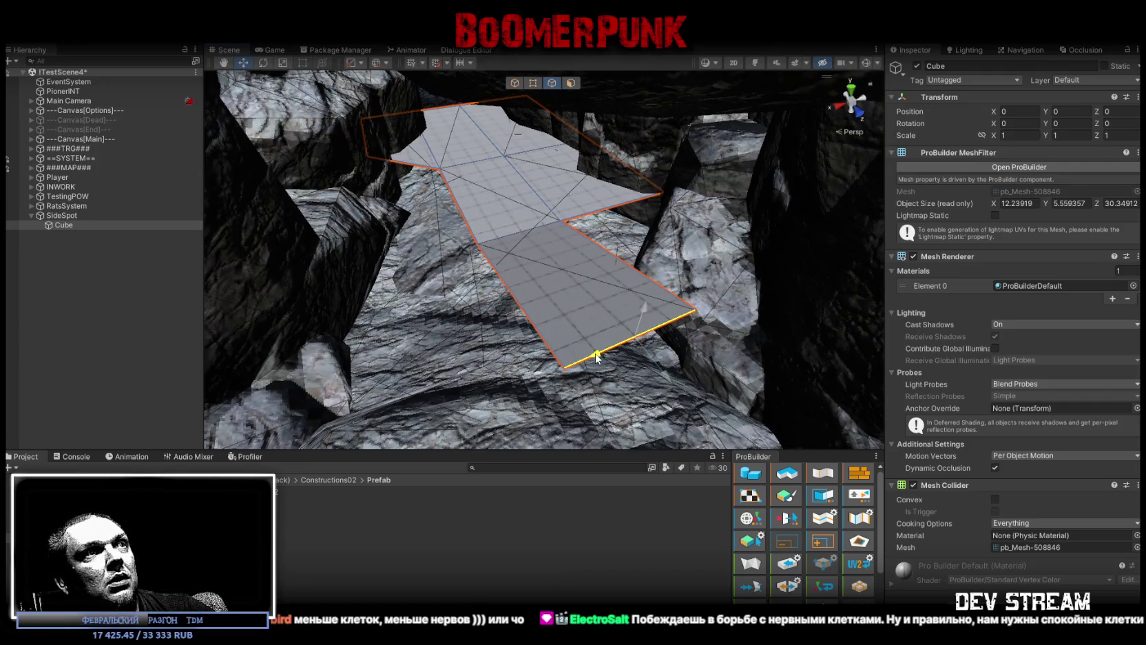
pyautogui.moveTo(597, 356)
pyautogui.mouseDown()
pyautogui.moveTo(434, 378)
pyautogui.moveTo(650, 342)
pyautogui.moveTo(767, 302)
pyautogui.moveTo(798, 237)
pyautogui.moveTo(871, 303)
pyautogui.moveTo(629, 232)
pyautogui.mouseUp()
# - Insert two edge loops across the strip and shift them right to curve its middle
pyautogui.click(634, 229)
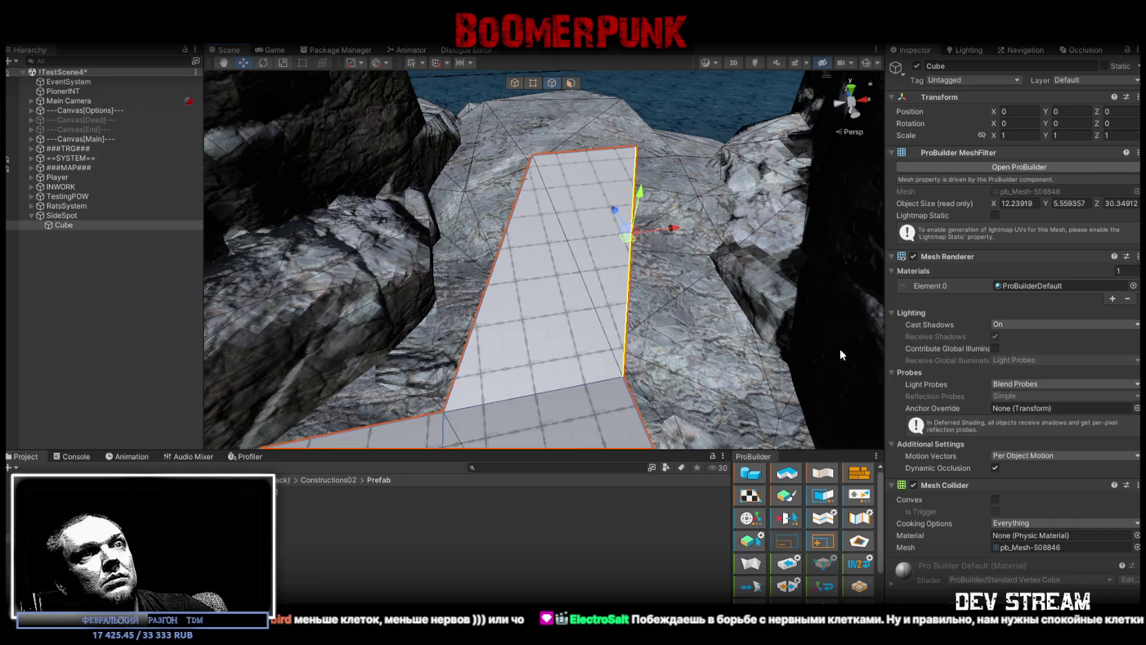
pyautogui.scroll(-3, 854, 551)
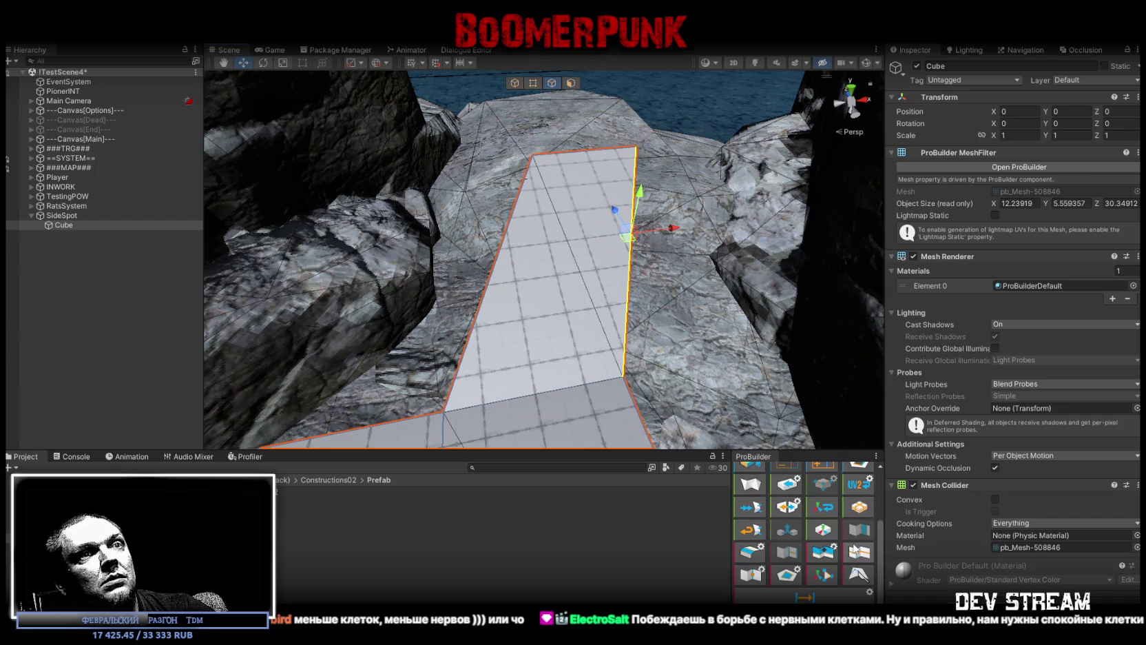
pyautogui.click(869, 558)
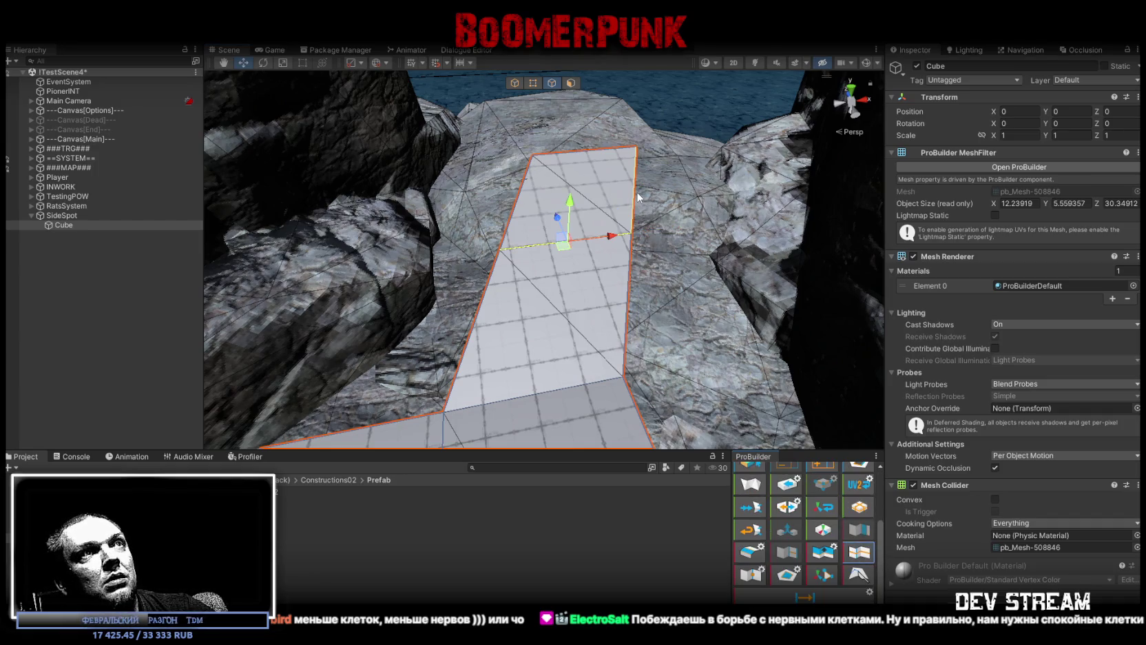
pyautogui.moveTo(611, 237); pyautogui.dragTo(632, 237)
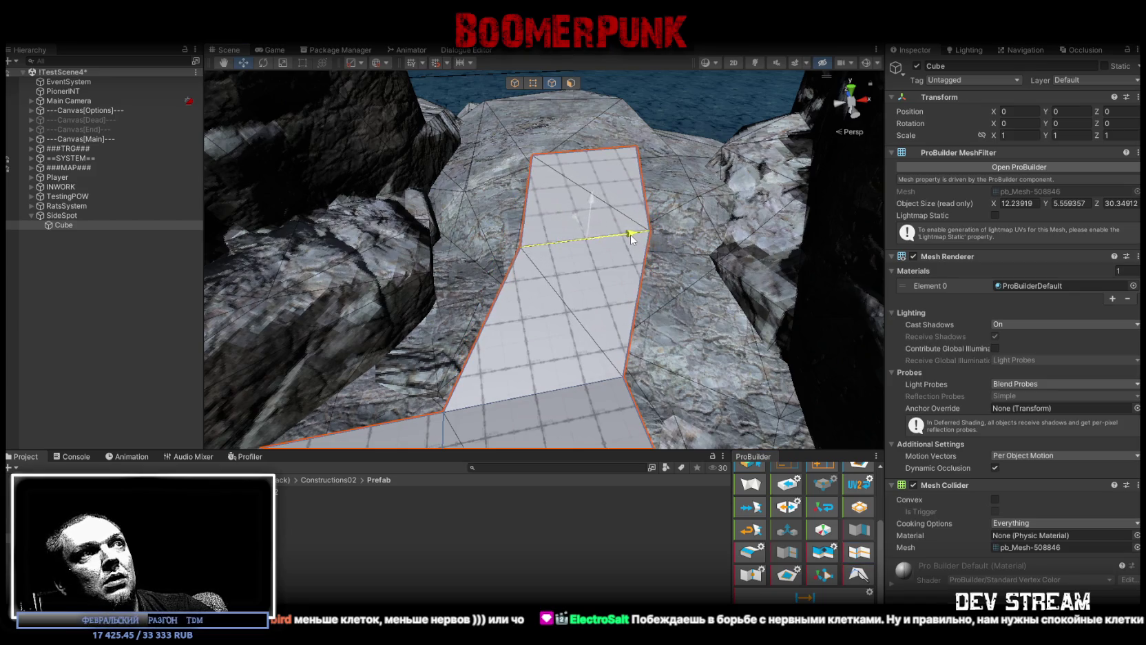
pyautogui.click(847, 547)
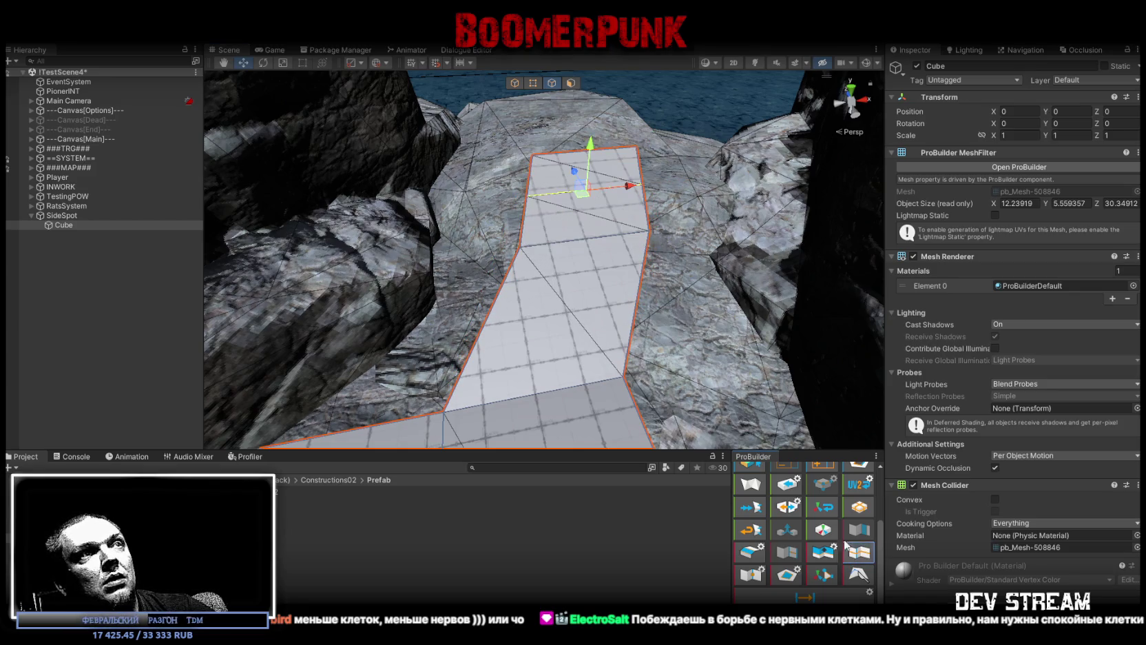
pyautogui.click(862, 553)
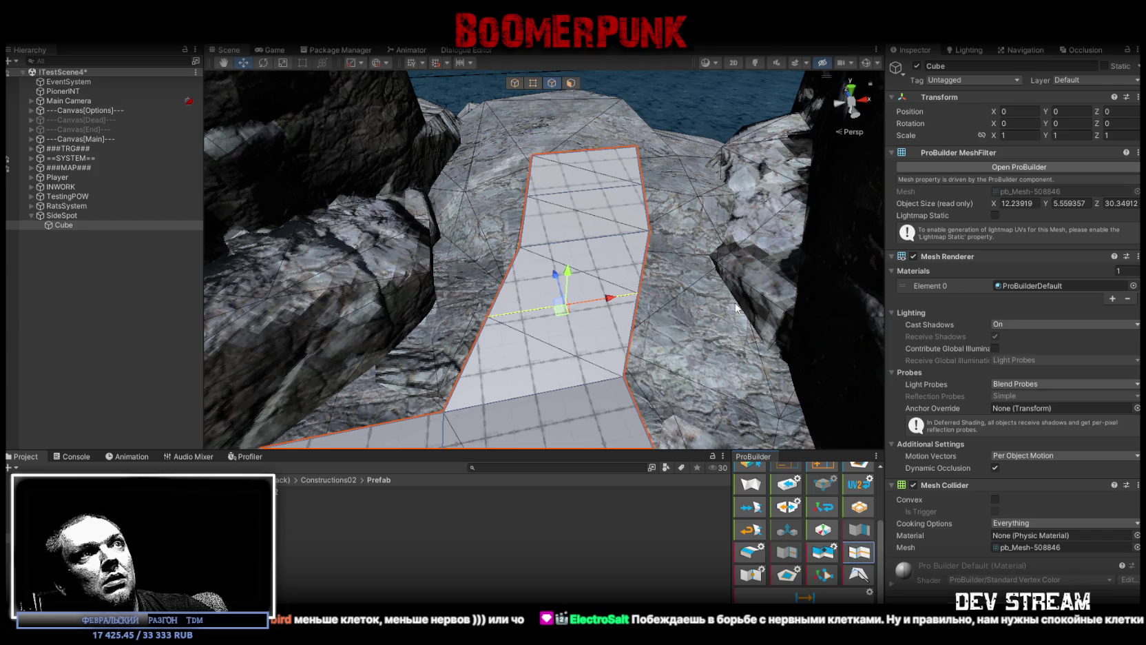
pyautogui.click(614, 199)
pyautogui.moveTo(626, 191); pyautogui.dragTo(634, 195)
pyautogui.click(615, 239)
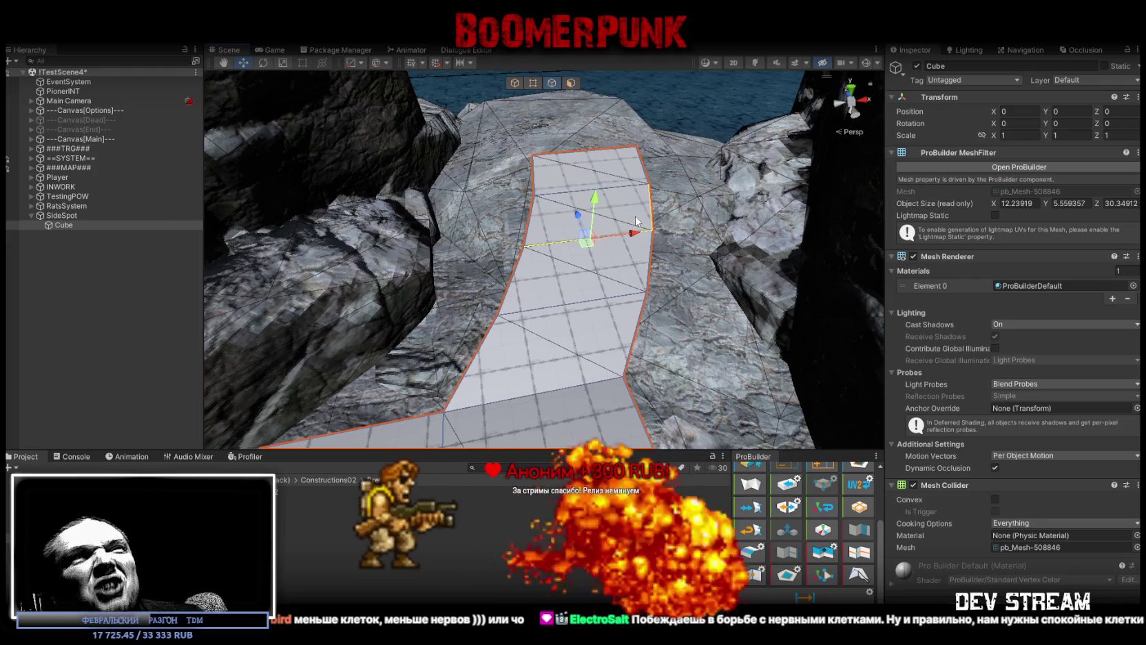
pyautogui.moveTo(635, 221)
pyautogui.mouseDown()
pyautogui.moveTo(423, 134)
pyautogui.moveTo(455, 212)
pyautogui.mouseUp()
pyautogui.moveTo(488, 200); pyautogui.dragTo(414, 190)
# - Select the walkway's far slanted edge and drag it down toward the ground
pyautogui.moveTo(527, 233); pyautogui.dragTo(499, 288)
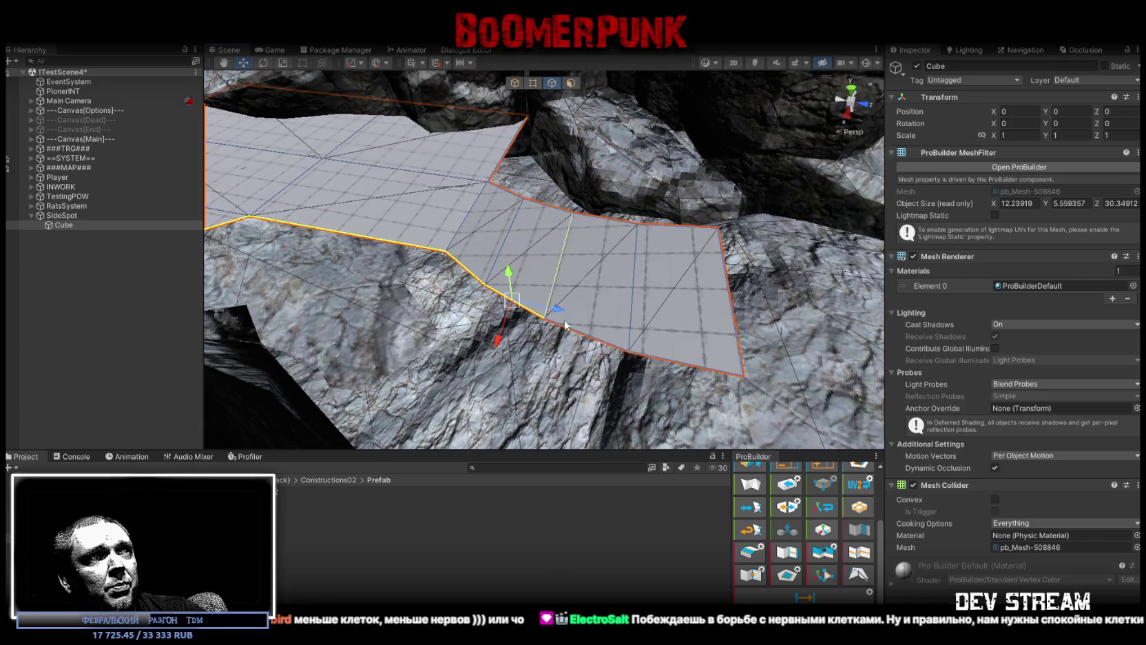
pyautogui.moveTo(677, 365)
pyautogui.mouseDown()
pyautogui.moveTo(714, 253)
pyautogui.moveTo(535, 228)
pyautogui.mouseUp()
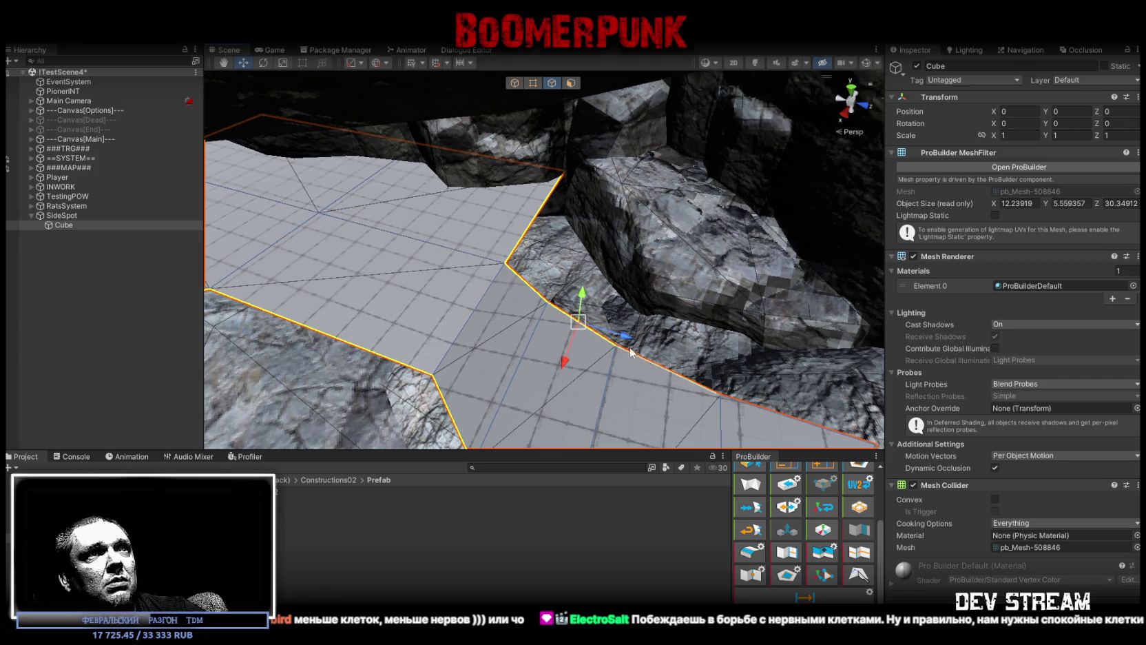
pyautogui.moveTo(788, 419)
pyautogui.mouseDown()
pyautogui.moveTo(531, 219)
pyautogui.moveTo(519, 269)
pyautogui.moveTo(540, 158)
pyautogui.moveTo(532, 171)
pyautogui.moveTo(866, 265)
pyautogui.moveTo(660, 239)
pyautogui.moveTo(526, 260)
pyautogui.mouseUp()
pyautogui.keyDown('shift'); pyautogui.click(608, 309); pyautogui.keyUp('shift')
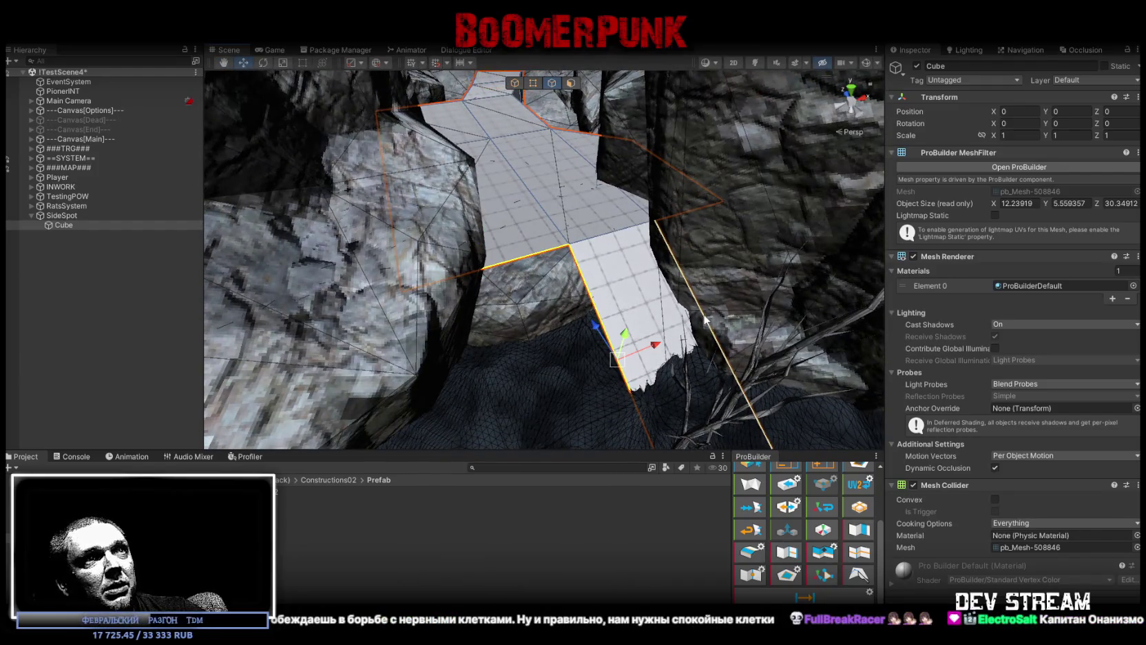
pyautogui.moveTo(702, 314)
pyautogui.mouseDown()
pyautogui.moveTo(780, 358)
pyautogui.moveTo(649, 181)
pyautogui.mouseUp()
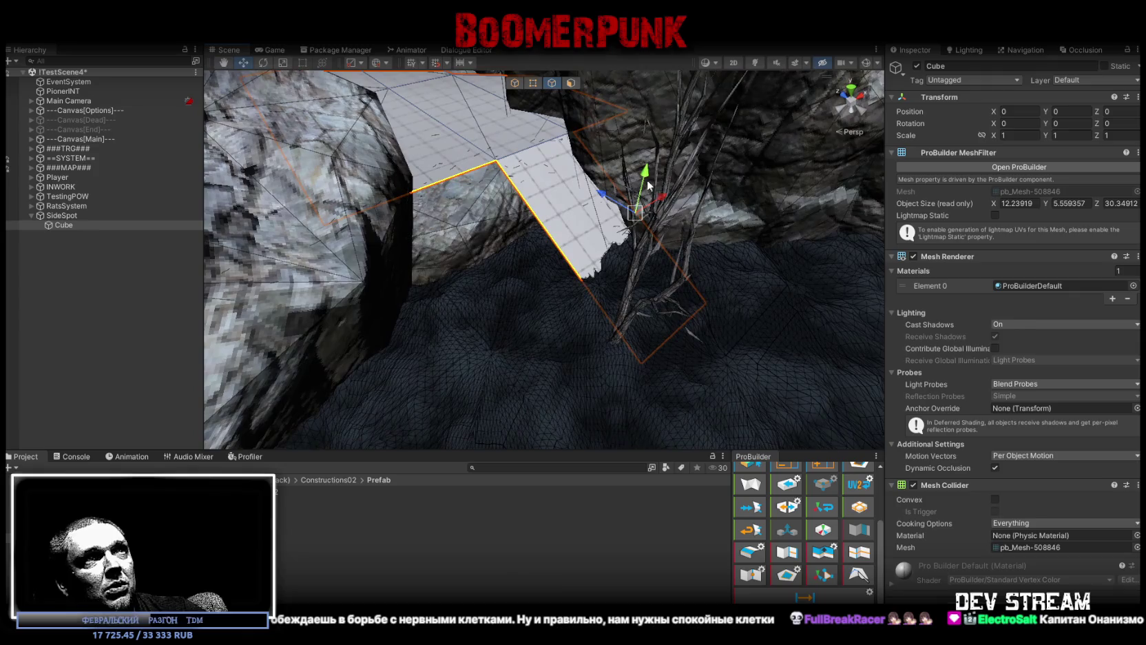
pyautogui.moveTo(642, 224)
pyautogui.mouseDown()
pyautogui.moveTo(638, 260)
pyautogui.moveTo(552, 133)
pyautogui.moveTo(678, 205)
pyautogui.moveTo(423, 272)
pyautogui.moveTo(821, 283)
pyautogui.moveTo(406, 297)
pyautogui.moveTo(624, 307)
pyautogui.moveTo(695, 293)
pyautogui.moveTo(427, 216)
pyautogui.mouseUp()
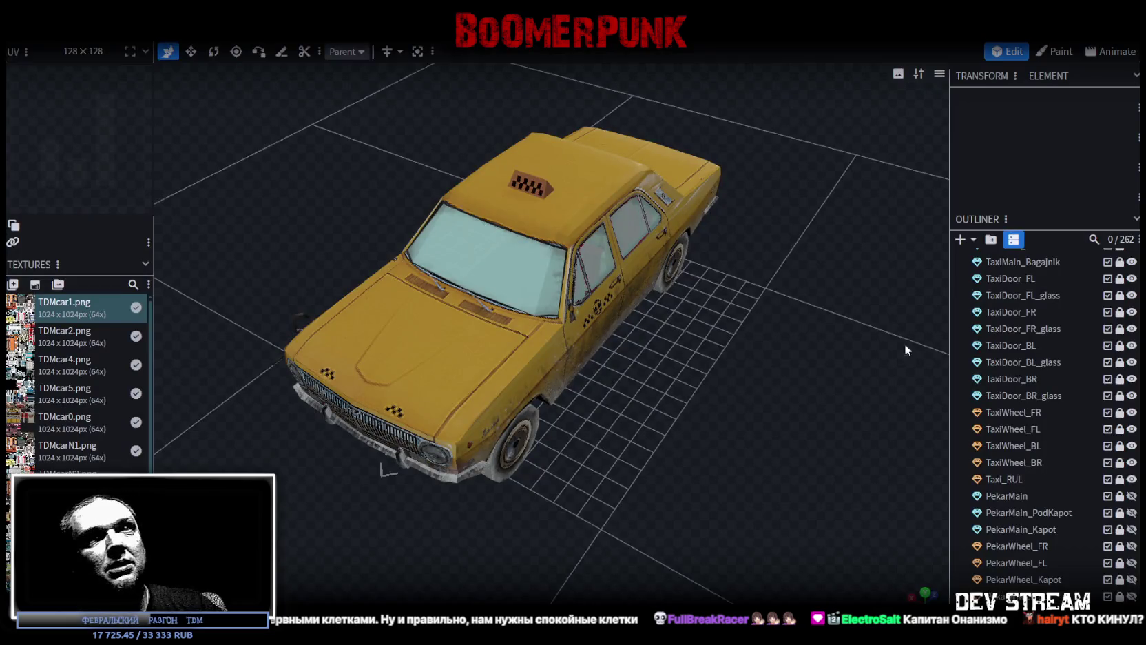
# - Show the PekarMain body, engine bay, hood, front wheel and glass, hiding the side-reference panel
pyautogui.scroll(5, 1116, 304)
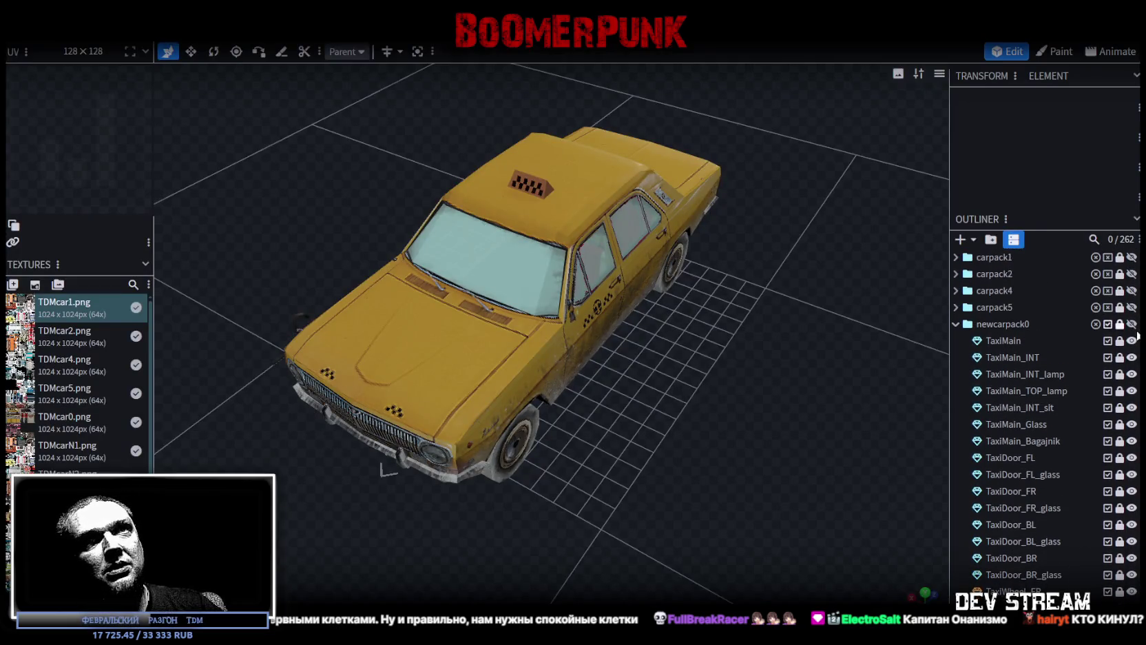
pyautogui.click(1132, 325)
pyautogui.click(1131, 324)
pyautogui.scroll(-4, 1112, 386)
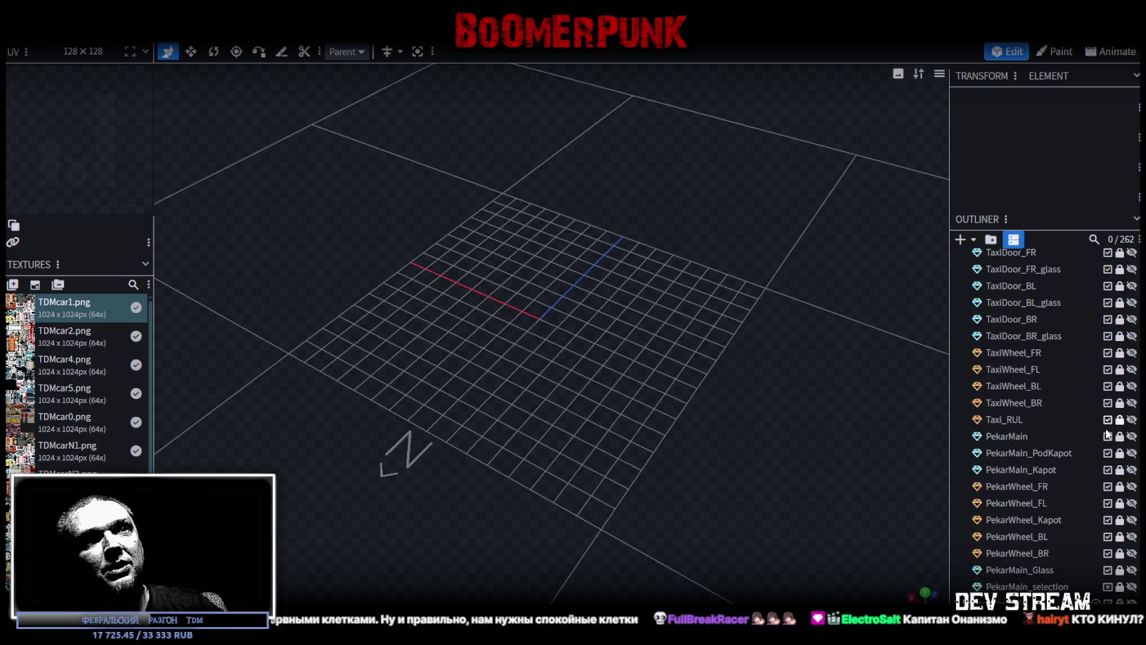
pyautogui.click(1132, 436)
pyautogui.click(1132, 453)
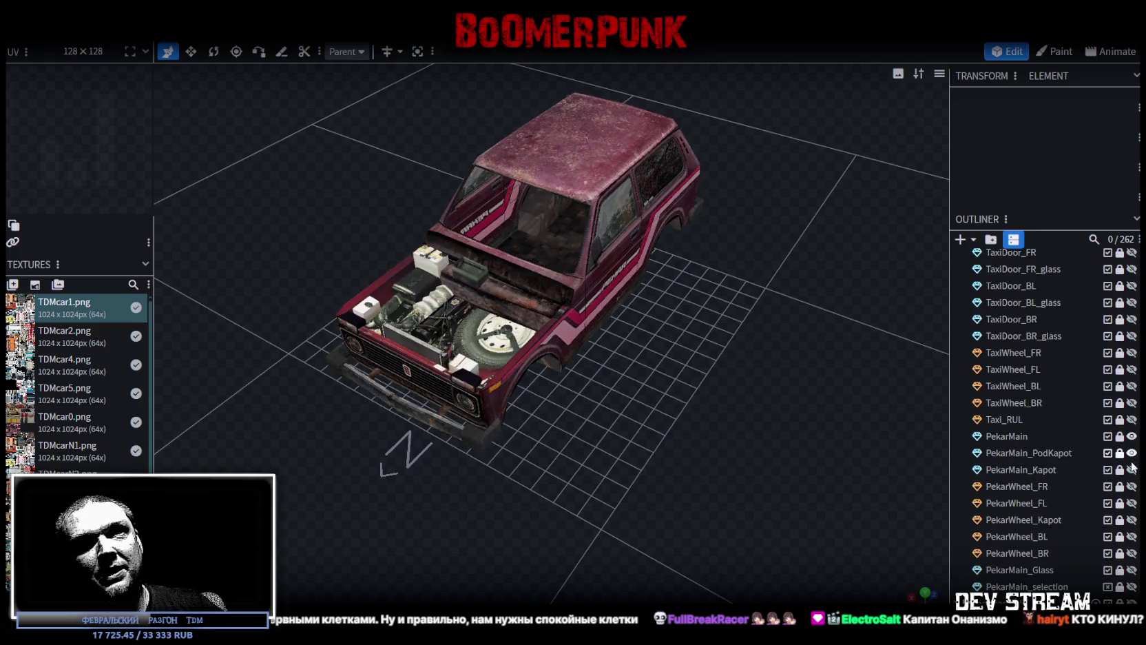
pyautogui.click(1132, 469)
pyautogui.click(1132, 503)
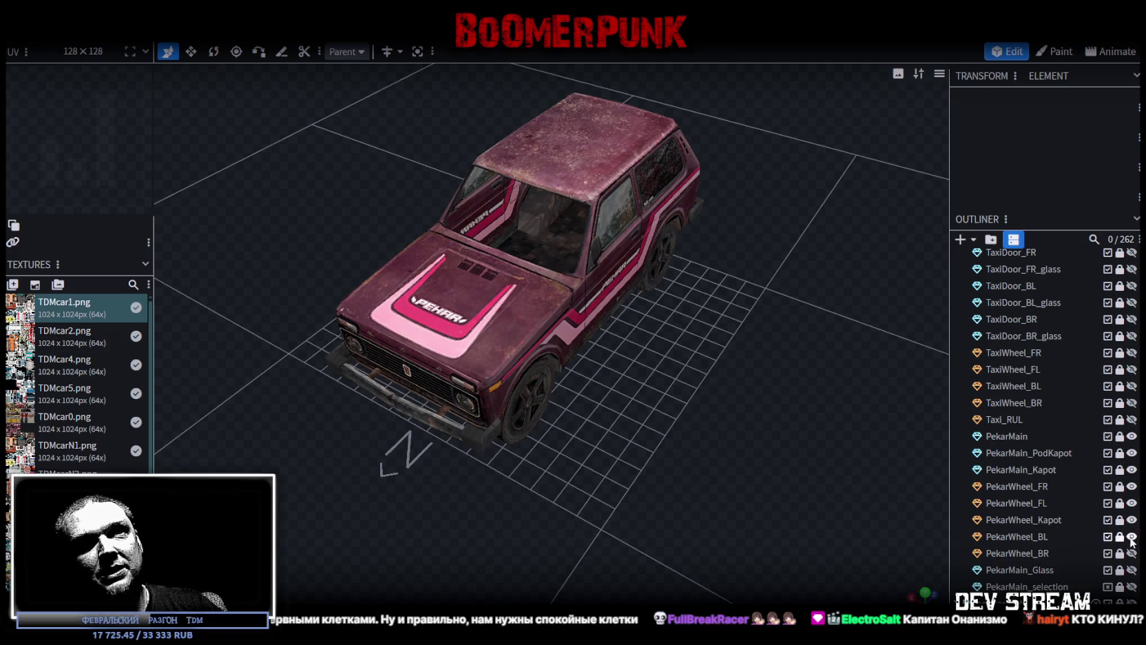
pyautogui.click(1131, 569)
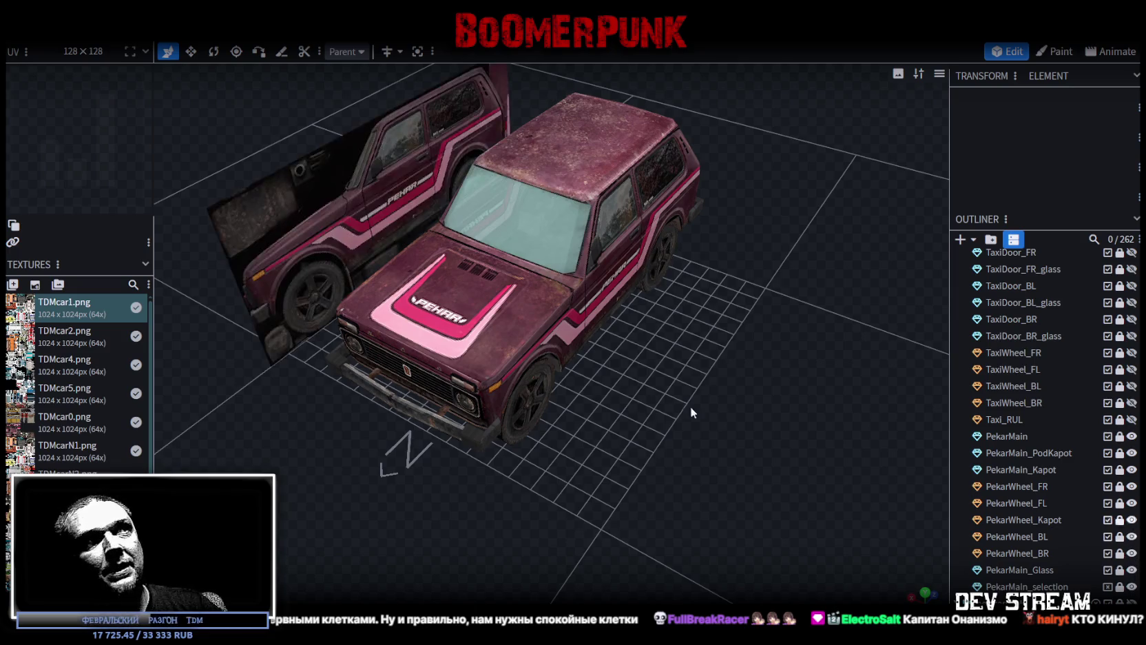
pyautogui.click(1132, 586)
pyautogui.click(1133, 587)
# - Toggle the PekarMain_Kapot hood off and on to check underneath it
pyautogui.moveTo(725, 389)
pyautogui.mouseDown()
pyautogui.moveTo(593, 457)
pyautogui.moveTo(599, 489)
pyautogui.moveTo(663, 434)
pyautogui.moveTo(606, 422)
pyautogui.mouseUp()
pyautogui.moveTo(458, 480); pyautogui.dragTo(863, 446)
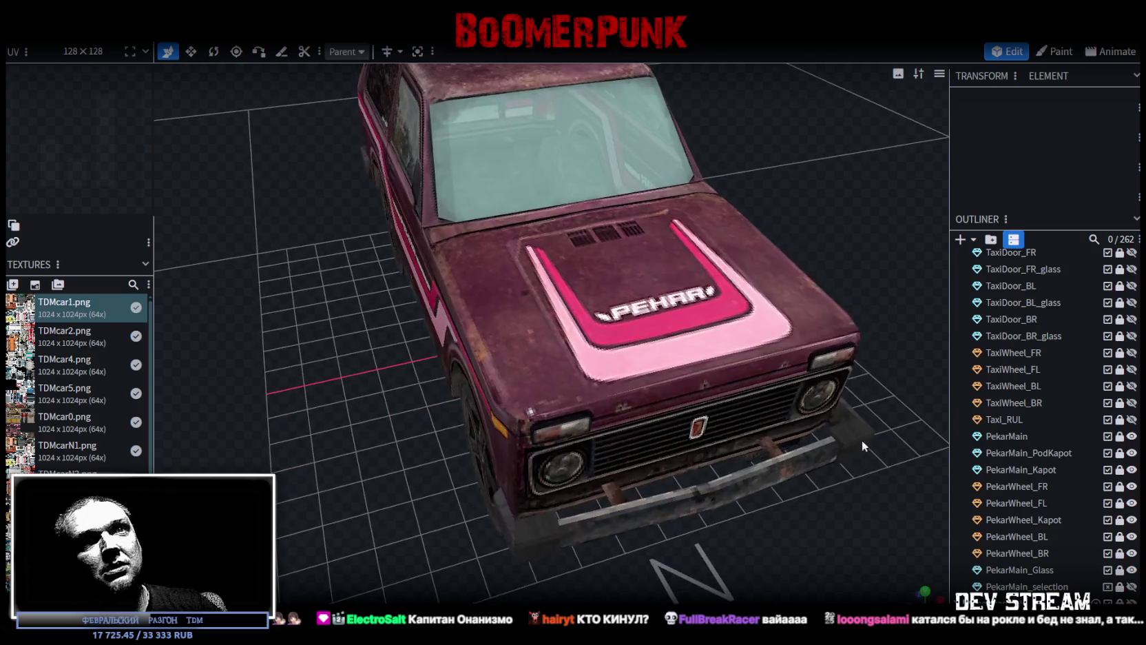
pyautogui.click(1131, 472)
pyautogui.click(1131, 473)
pyautogui.click(1133, 473)
pyautogui.click(1135, 475)
# - Inspect the Niva from the side, front fender and full view, then return to Unity
pyautogui.moveTo(784, 428)
pyautogui.mouseDown()
pyautogui.moveTo(806, 384)
pyautogui.moveTo(711, 423)
pyautogui.moveTo(737, 431)
pyautogui.mouseUp()
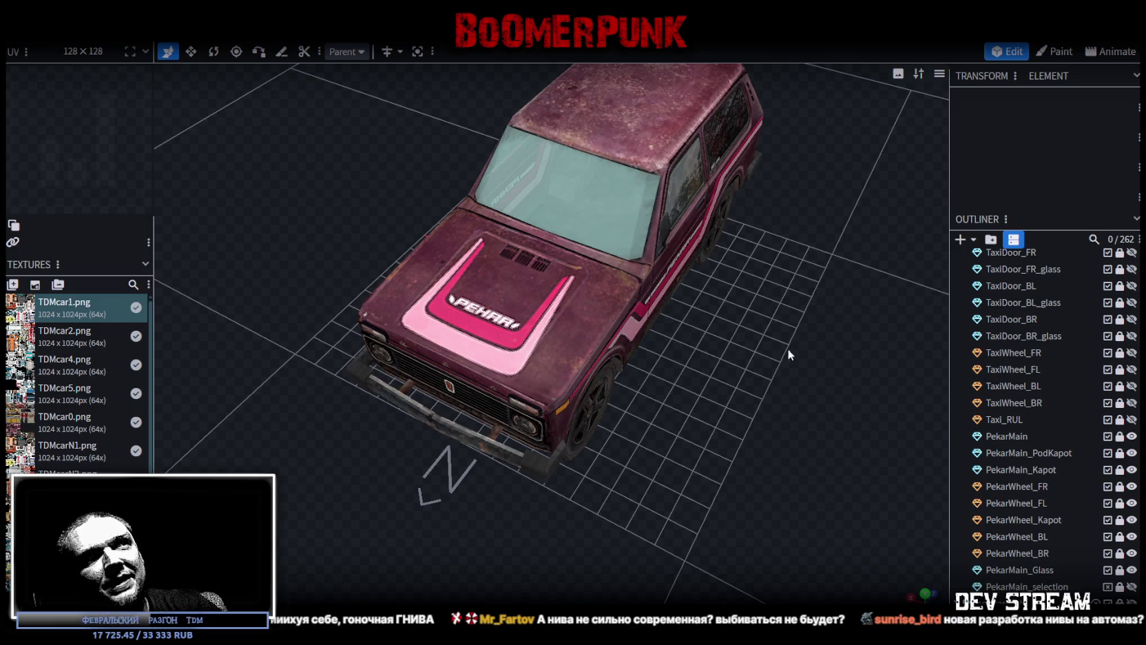
pyautogui.moveTo(781, 346); pyautogui.dragTo(717, 310)
pyautogui.scroll(3, 658, 276)
pyautogui.moveTo(445, 449)
pyautogui.mouseDown()
pyautogui.moveTo(352, 341)
pyautogui.moveTo(359, 347)
pyautogui.mouseUp()
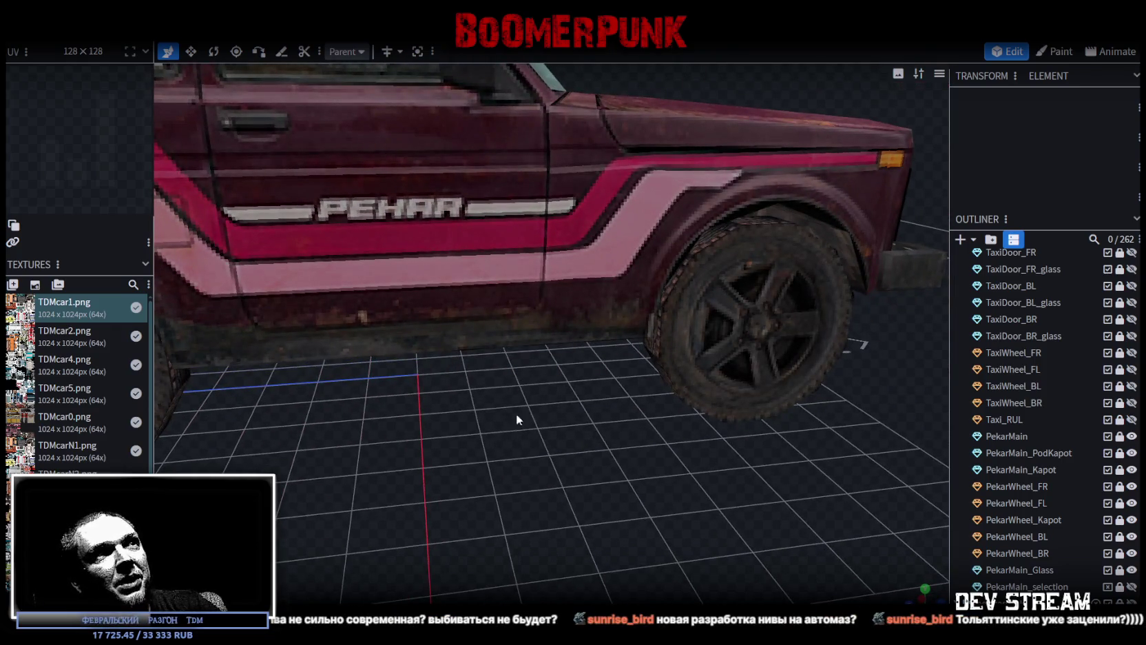
pyautogui.scroll(-5, 609, 468)
pyautogui.moveTo(609, 468)
pyautogui.mouseDown()
pyautogui.moveTo(596, 470)
pyautogui.moveTo(652, 455)
pyautogui.moveTo(649, 473)
pyautogui.moveTo(606, 456)
pyautogui.moveTo(622, 440)
pyautogui.moveTo(579, 410)
pyautogui.moveTo(666, 461)
pyautogui.moveTo(706, 406)
pyautogui.mouseUp()
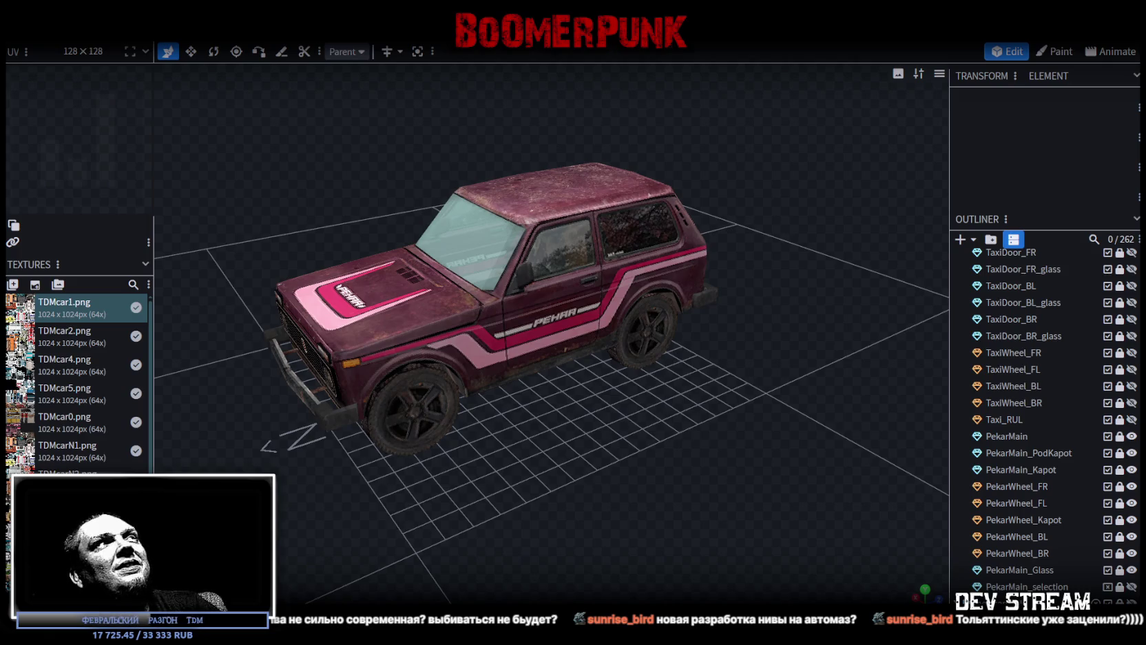
pyautogui.hotkey('alt', 'Tab')
pyautogui.moveTo(518, 345)
pyautogui.mouseDown()
pyautogui.moveTo(493, 350)
pyautogui.moveTo(559, 378)
pyautogui.mouseUp()
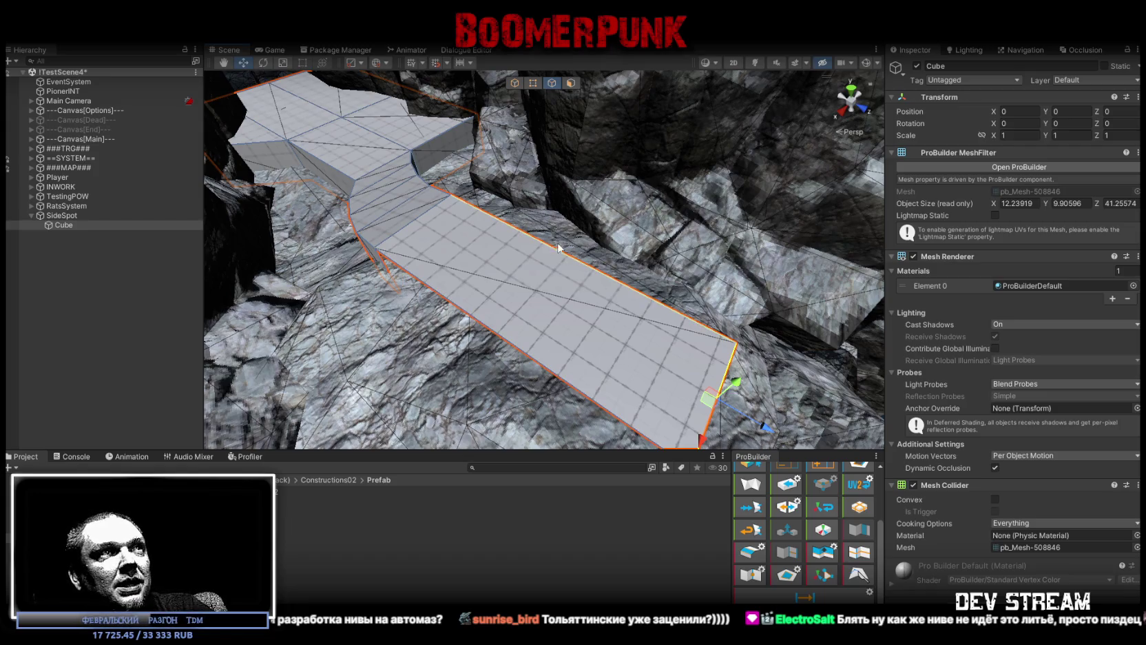
# - Undo the last edge move and pull the ramp's edge back to shorten the plane slightly
pyautogui.moveTo(624, 260); pyautogui.dragTo(653, 274)
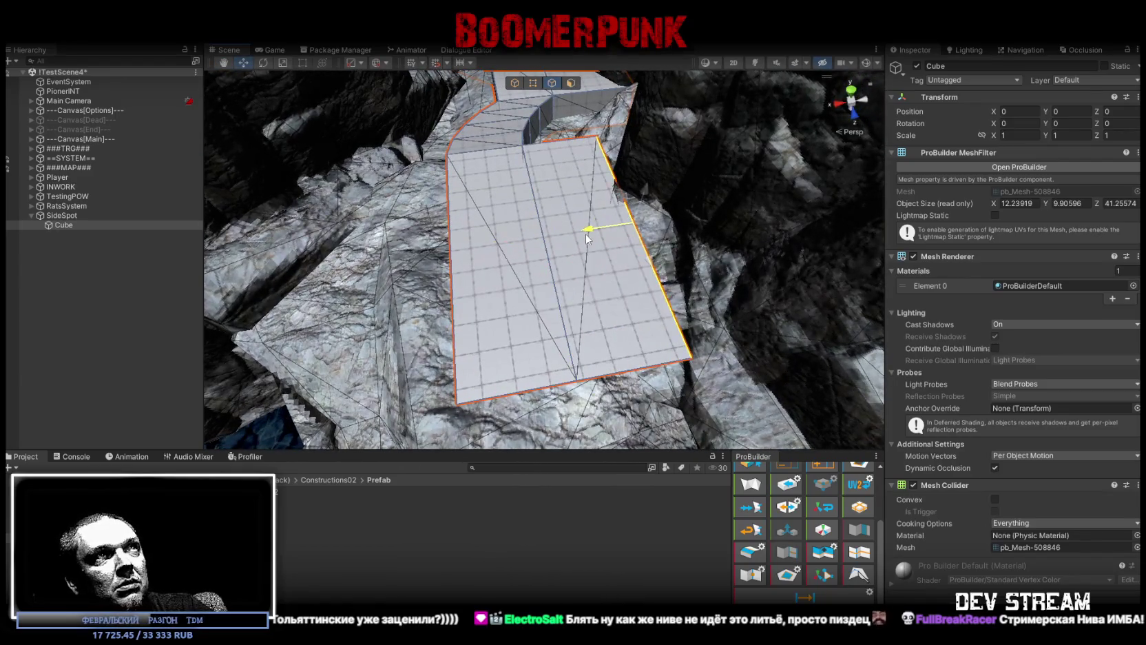
pyautogui.moveTo(575, 249)
pyautogui.mouseDown()
pyautogui.moveTo(568, 256)
pyautogui.moveTo(579, 252)
pyautogui.mouseUp()
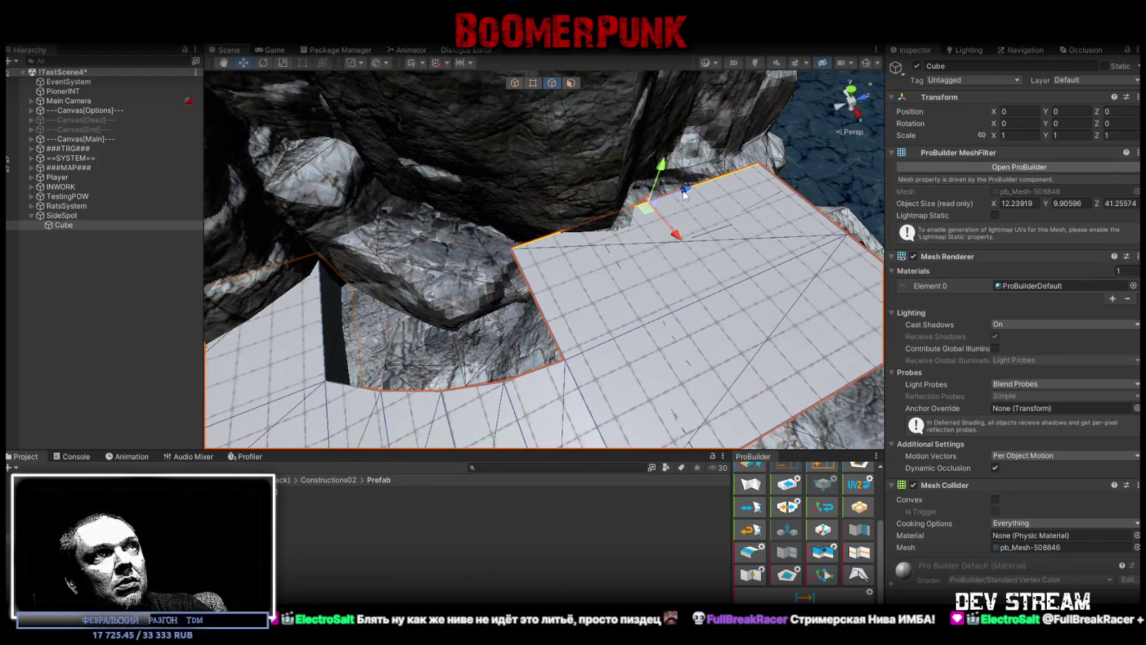
pyautogui.moveTo(724, 181); pyautogui.dragTo(549, 251)
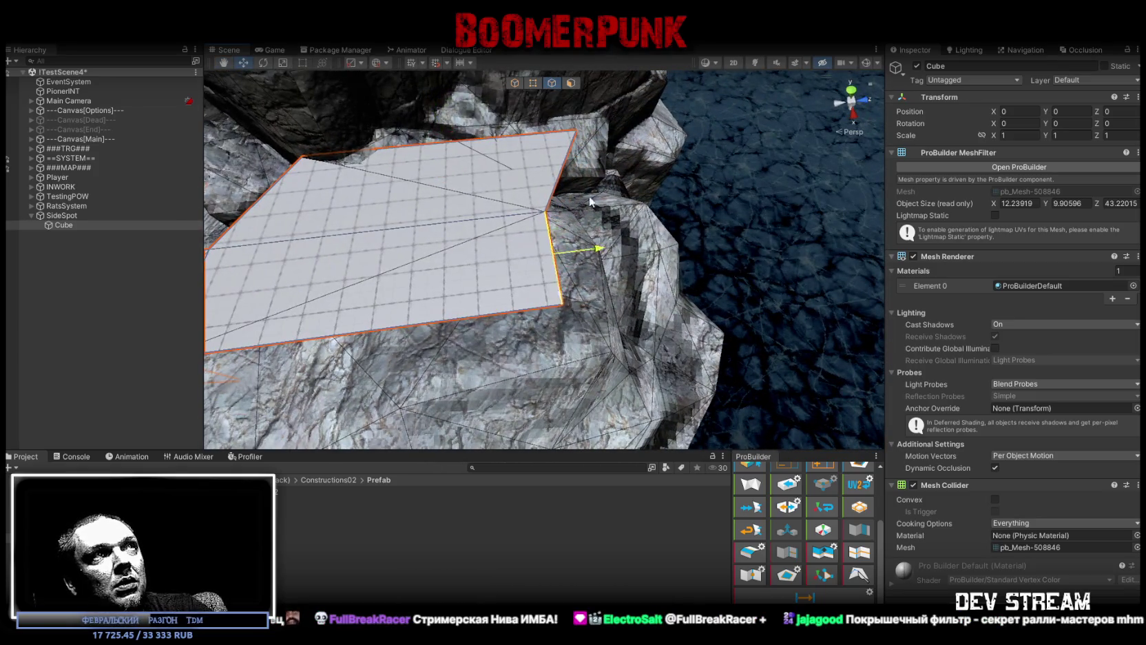
pyautogui.hotkey('ctrl', 'z')
pyautogui.moveTo(758, 206)
pyautogui.mouseDown()
pyautogui.moveTo(530, 221)
pyautogui.moveTo(721, 200)
pyautogui.moveTo(499, 237)
pyautogui.moveTo(551, 238)
pyautogui.moveTo(418, 307)
pyautogui.moveTo(567, 252)
pyautogui.moveTo(547, 205)
pyautogui.moveTo(495, 281)
pyautogui.mouseUp()
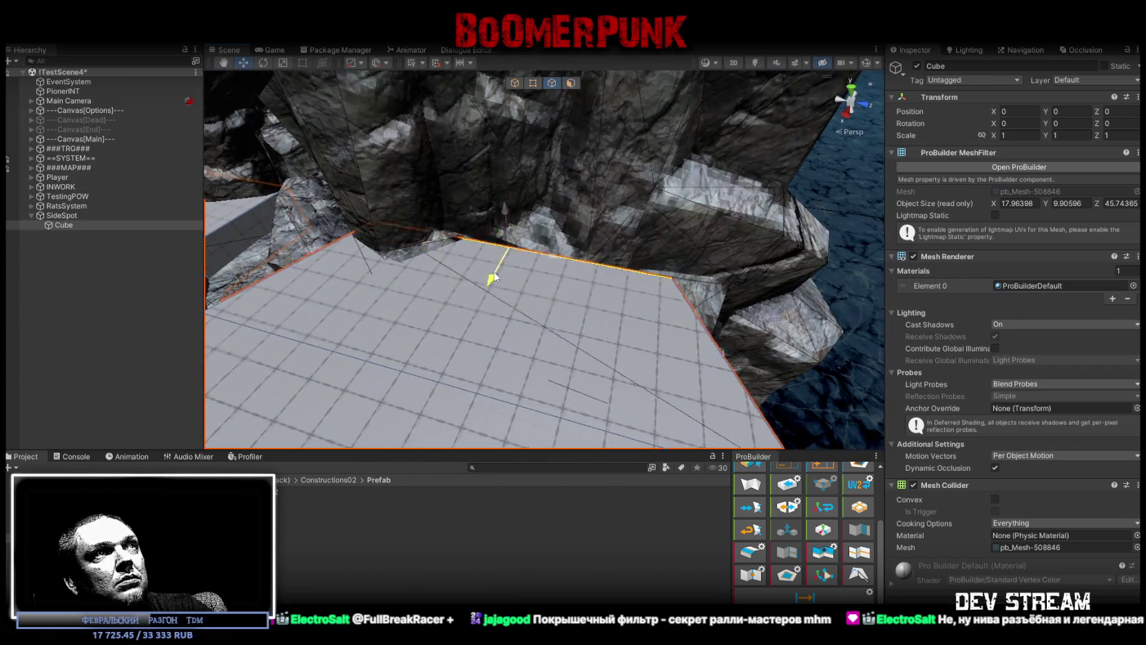
# - Scale the far top edge back behind the rock and shorten the near bottom edge
pyautogui.click(512, 237)
pyautogui.press('r')
pyautogui.moveTo(525, 207)
pyautogui.mouseDown()
pyautogui.moveTo(564, 225)
pyautogui.moveTo(401, 264)
pyautogui.moveTo(622, 314)
pyautogui.moveTo(454, 295)
pyautogui.moveTo(511, 253)
pyautogui.moveTo(546, 254)
pyautogui.moveTo(486, 261)
pyautogui.moveTo(724, 248)
pyautogui.moveTo(551, 290)
pyautogui.mouseUp()
pyautogui.click(622, 315)
pyautogui.press('w')
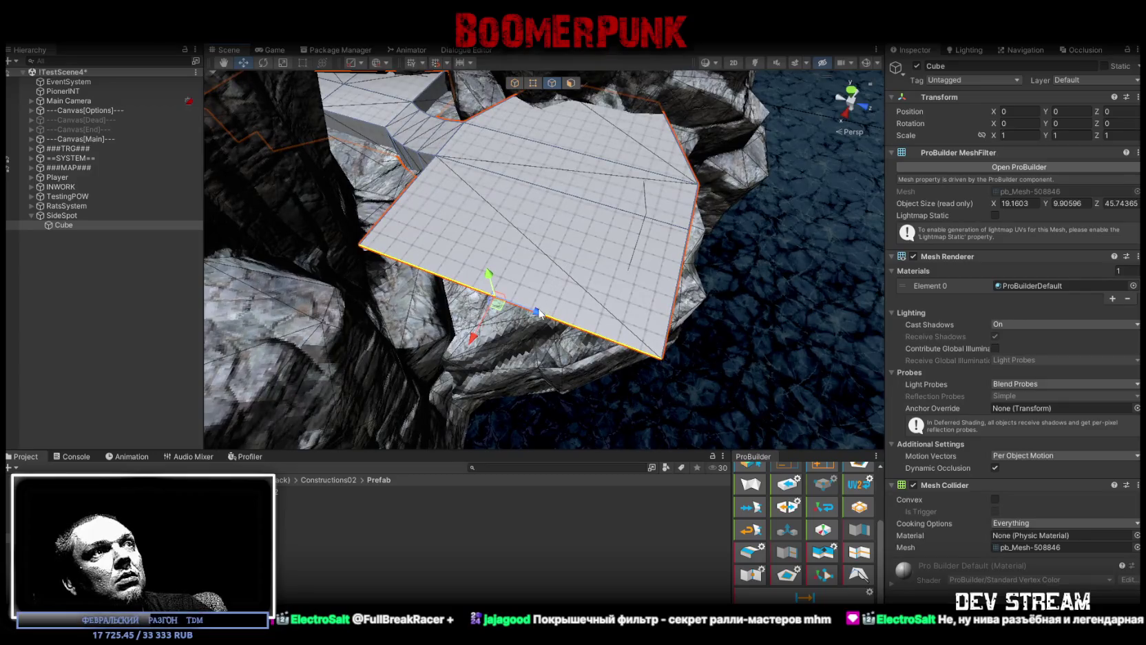
pyautogui.press('e')
pyautogui.press('r')
pyautogui.moveTo(538, 312); pyautogui.dragTo(521, 310)
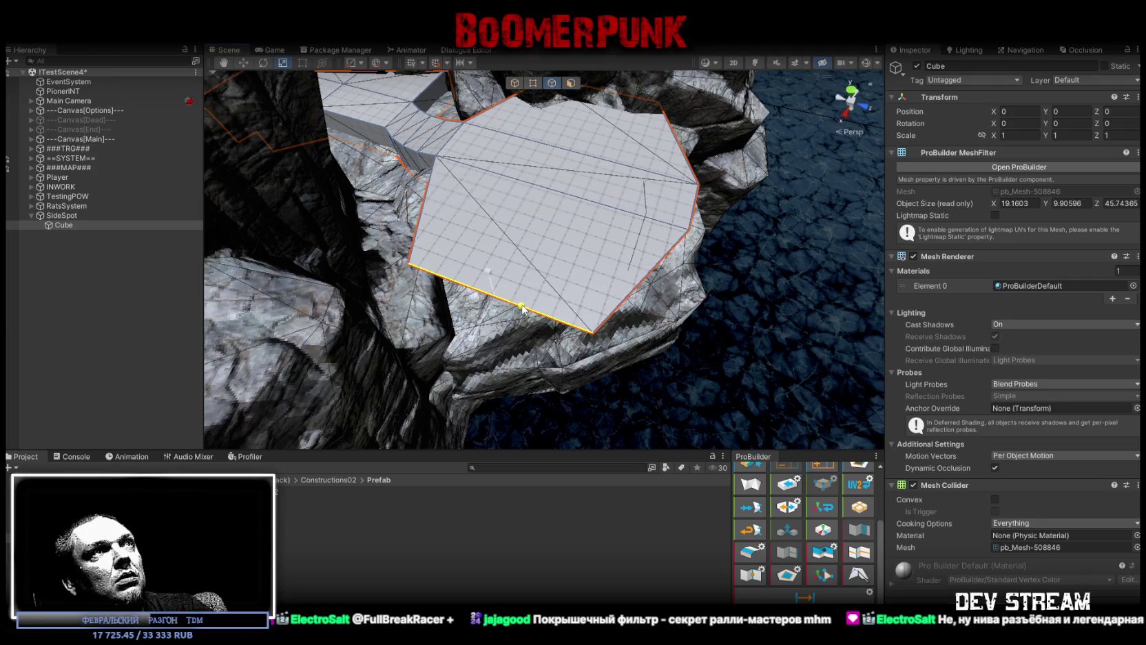
# - Drag the floor's bottom corner vertex outward to widen the platform
pyautogui.click(533, 82)
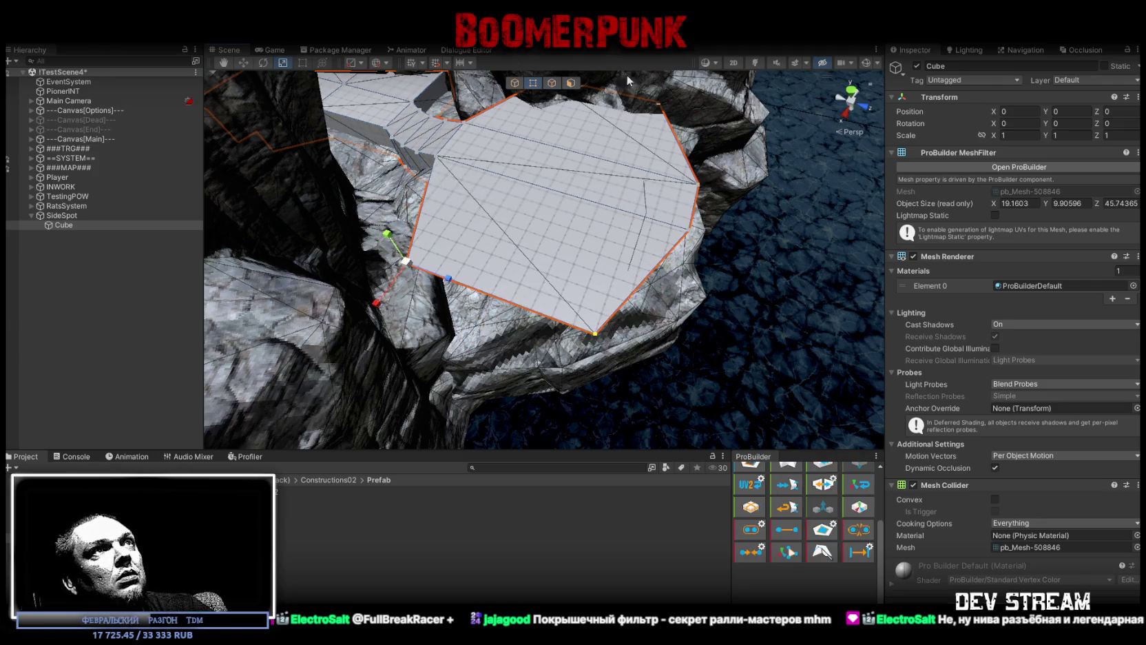
pyautogui.click(597, 334)
pyautogui.moveTo(631, 337)
pyautogui.mouseDown()
pyautogui.moveTo(647, 348)
pyautogui.moveTo(641, 276)
pyautogui.moveTo(659, 108)
pyautogui.mouseUp()
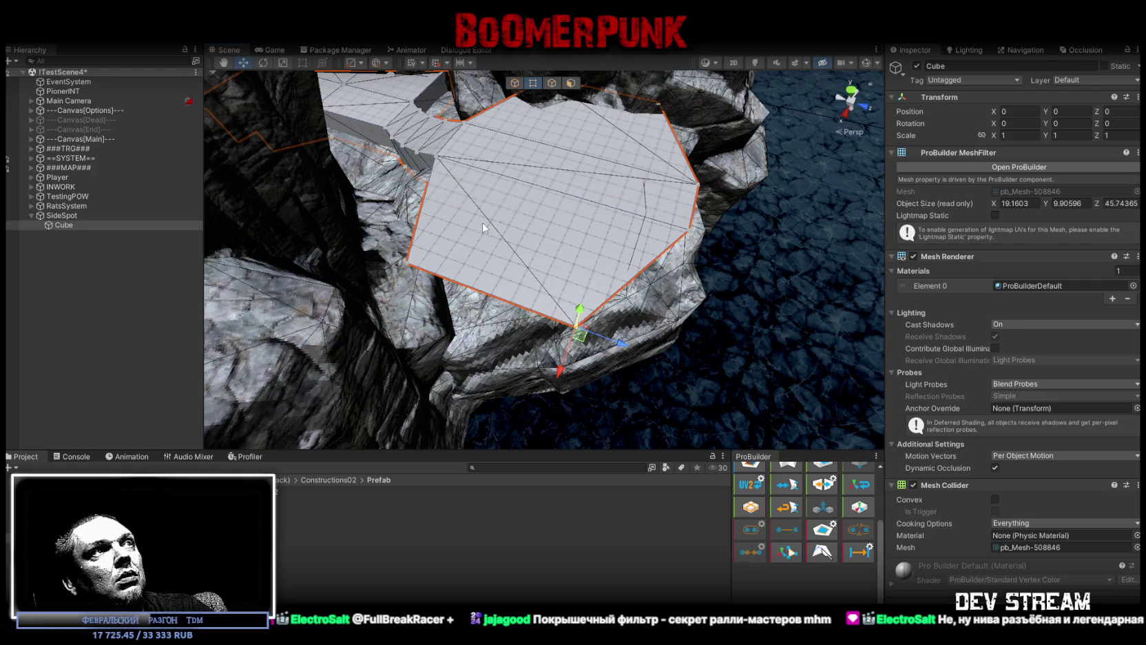
pyautogui.moveTo(572, 128)
pyautogui.mouseDown()
pyautogui.moveTo(346, 332)
pyautogui.moveTo(557, 163)
pyautogui.moveTo(539, 180)
pyautogui.mouseUp()
pyautogui.moveTo(577, 262)
pyautogui.mouseDown()
pyautogui.moveTo(504, 195)
pyautogui.moveTo(541, 255)
pyautogui.mouseUp()
# - Select a floor face and review the 19.16 × 9.91 × 45.74 platform along the path
pyautogui.click(552, 84)
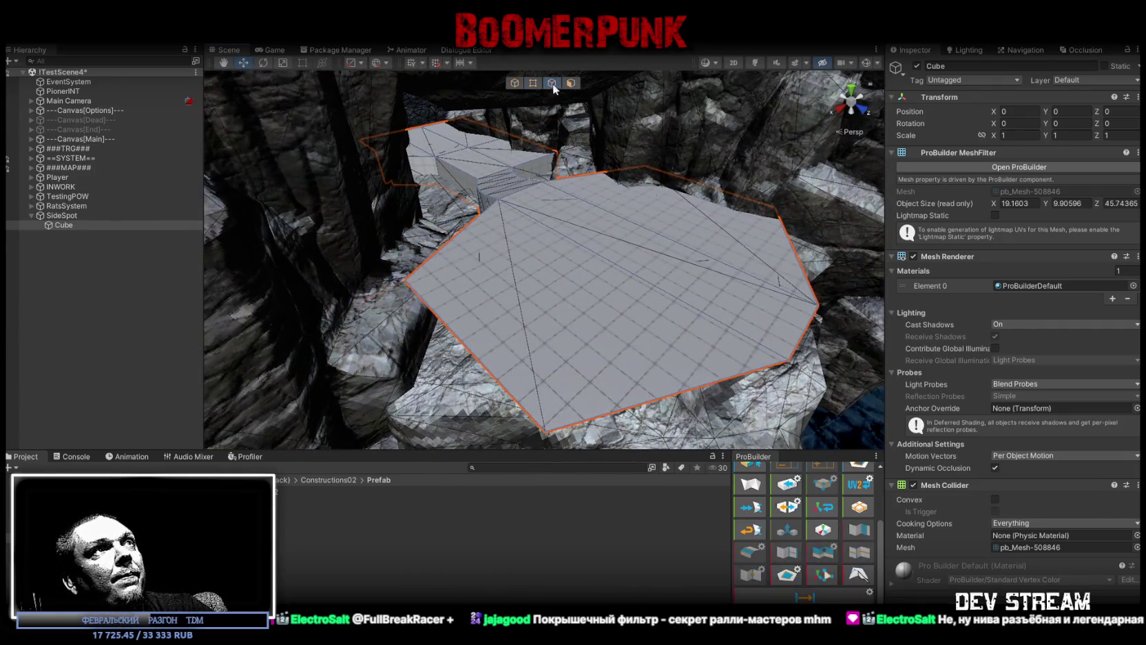
pyautogui.click(475, 372)
pyautogui.moveTo(691, 395)
pyautogui.mouseDown()
pyautogui.moveTo(618, 343)
pyautogui.moveTo(524, 246)
pyautogui.moveTo(668, 274)
pyautogui.moveTo(417, 259)
pyautogui.moveTo(701, 205)
pyautogui.moveTo(626, 270)
pyautogui.moveTo(619, 256)
pyautogui.moveTo(550, 285)
pyautogui.moveTo(622, 299)
pyautogui.moveTo(600, 293)
pyautogui.moveTo(584, 260)
pyautogui.mouseUp()
pyautogui.moveTo(567, 305)
pyautogui.mouseDown()
pyautogui.moveTo(1052, 372)
pyautogui.moveTo(7, 384)
pyautogui.moveTo(285, 131)
pyautogui.mouseUp()
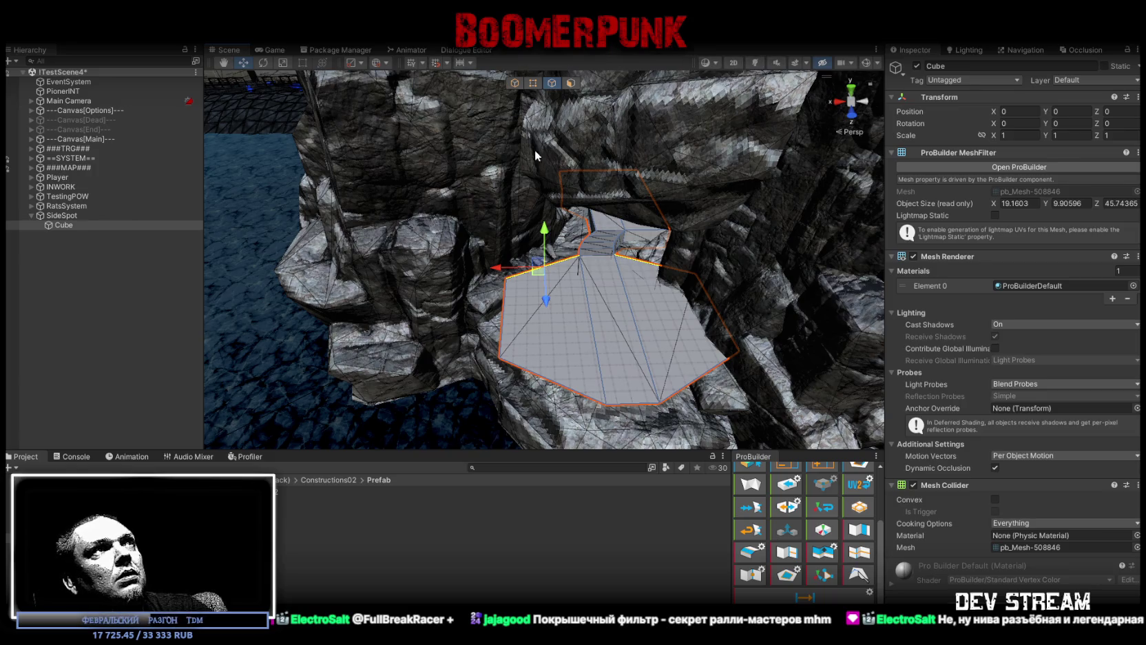
# - Frame rock Rock2 (9) and nudge it into place beside the grey floor path
pyautogui.click(495, 202)
pyautogui.press('f')
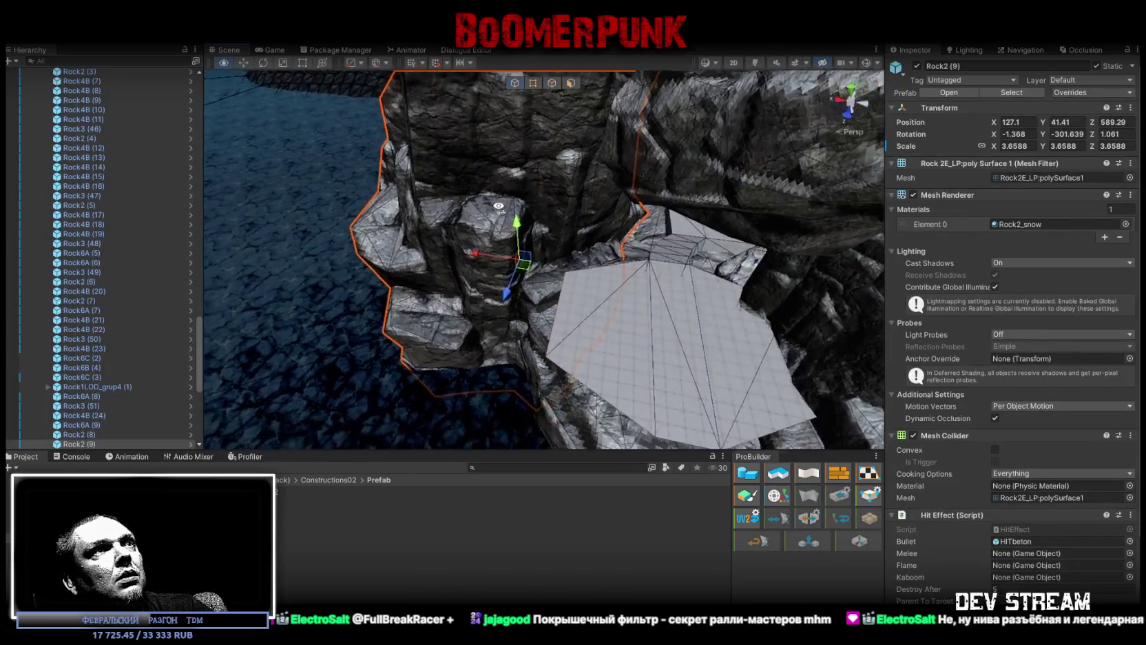
pyautogui.moveTo(521, 267)
pyautogui.mouseDown()
pyautogui.moveTo(543, 314)
pyautogui.moveTo(564, 313)
pyautogui.moveTo(623, 270)
pyautogui.moveTo(592, 262)
pyautogui.moveTo(491, 287)
pyautogui.moveTo(584, 248)
pyautogui.mouseUp()
pyautogui.press('r')
pyautogui.moveTo(363, 176)
pyautogui.mouseDown()
pyautogui.moveTo(264, 226)
pyautogui.moveTo(310, 282)
pyautogui.moveTo(589, 250)
pyautogui.moveTo(603, 274)
pyautogui.moveTo(584, 255)
pyautogui.moveTo(582, 293)
pyautogui.moveTo(613, 273)
pyautogui.moveTo(603, 248)
pyautogui.moveTo(600, 77)
pyautogui.mouseUp()
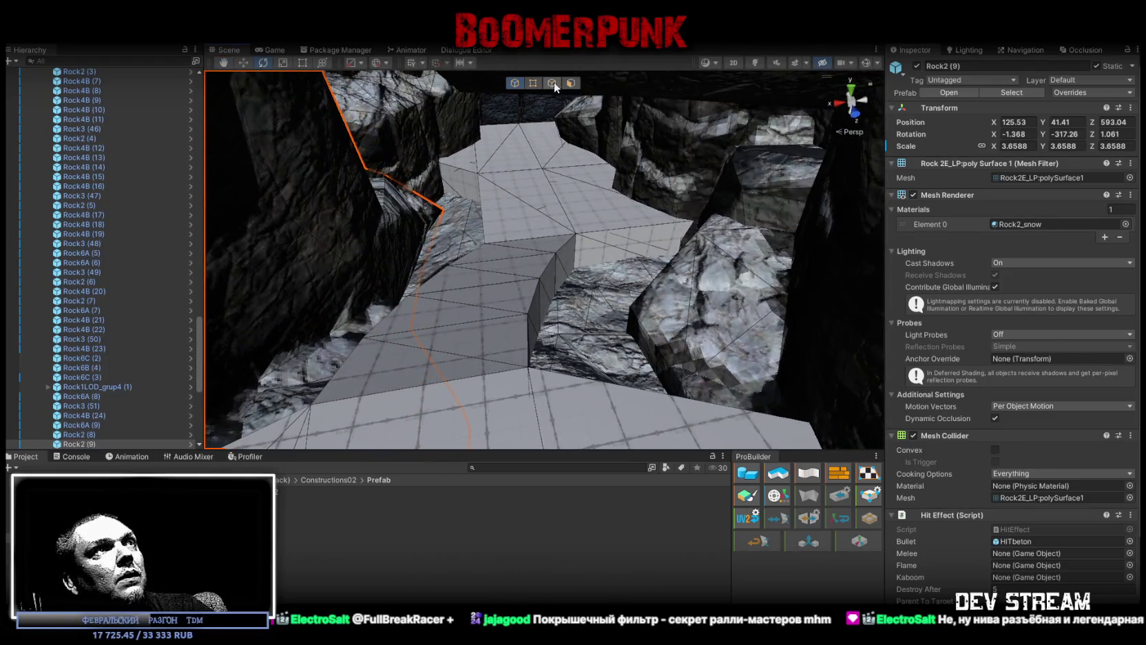
# - Return to ProBuilder face mode and select a face on the Cube floor mesh
pyautogui.click(553, 82)
pyautogui.click(571, 84)
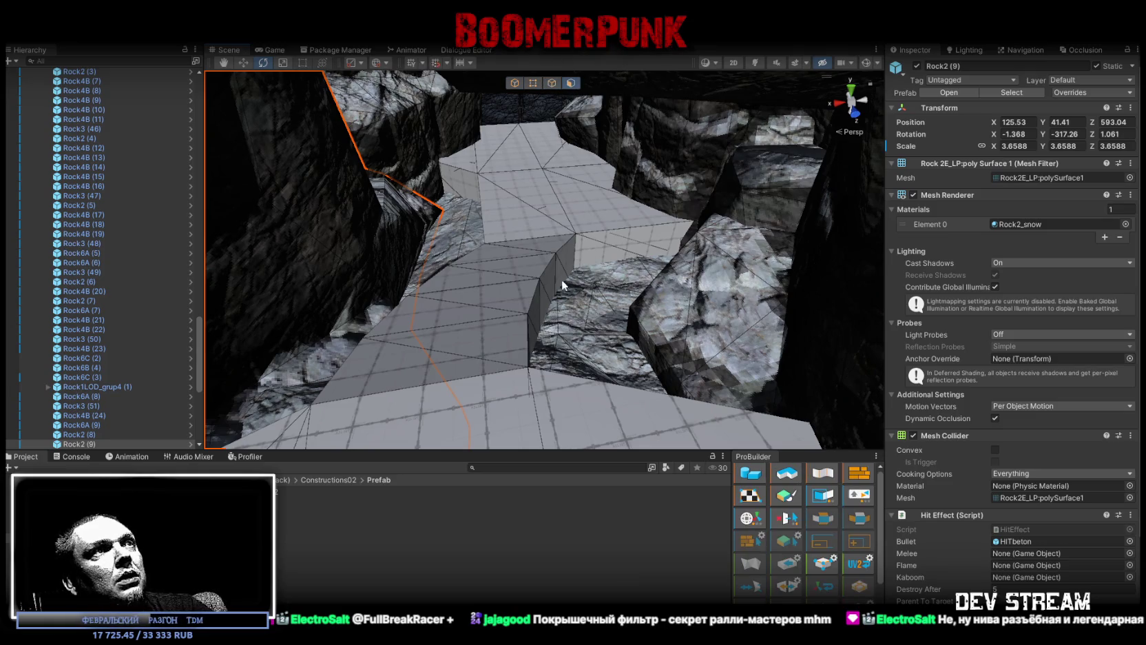
pyautogui.click(564, 265)
pyautogui.moveTo(534, 329)
pyautogui.mouseDown()
pyautogui.moveTo(420, 339)
pyautogui.moveTo(302, 269)
pyautogui.moveTo(578, 287)
pyautogui.moveTo(568, 100)
pyautogui.moveTo(551, 87)
pyautogui.moveTo(730, 342)
pyautogui.moveTo(569, 254)
pyautogui.mouseUp()
# - Add the wall faces to the selection and slide the platform-corridor junction edge along X
pyautogui.keyDown('shift'); pyautogui.click(562, 253); pyautogui.keyUp('shift')
pyautogui.keyDown('shift'); pyautogui.click(562, 315); pyautogui.keyUp('shift')
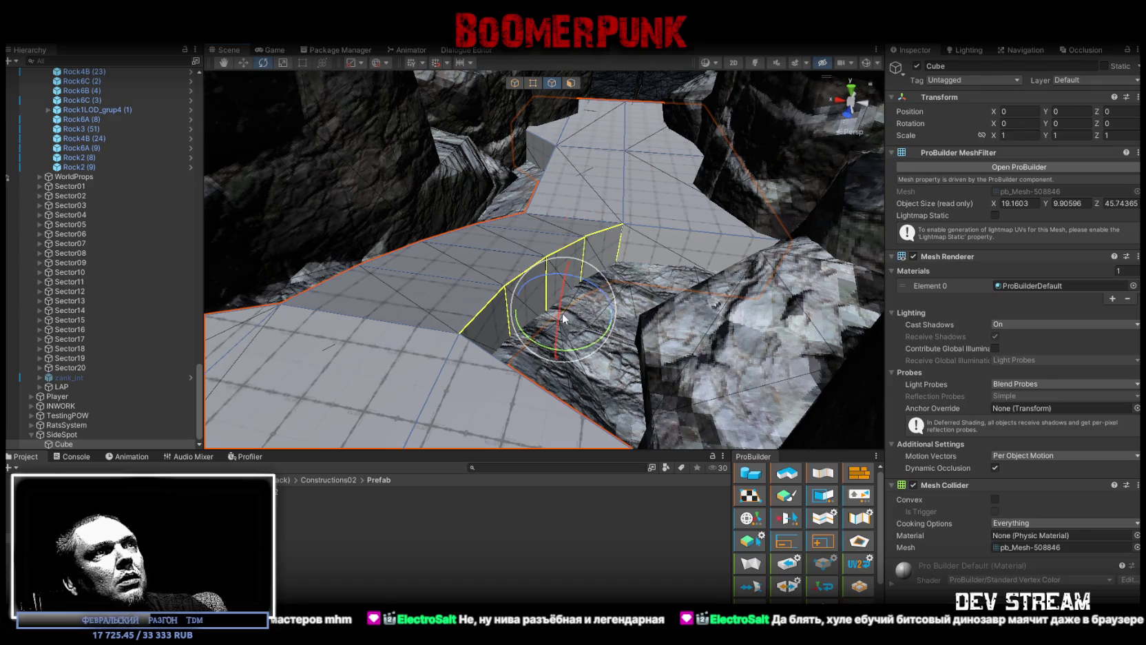
pyautogui.press('f')
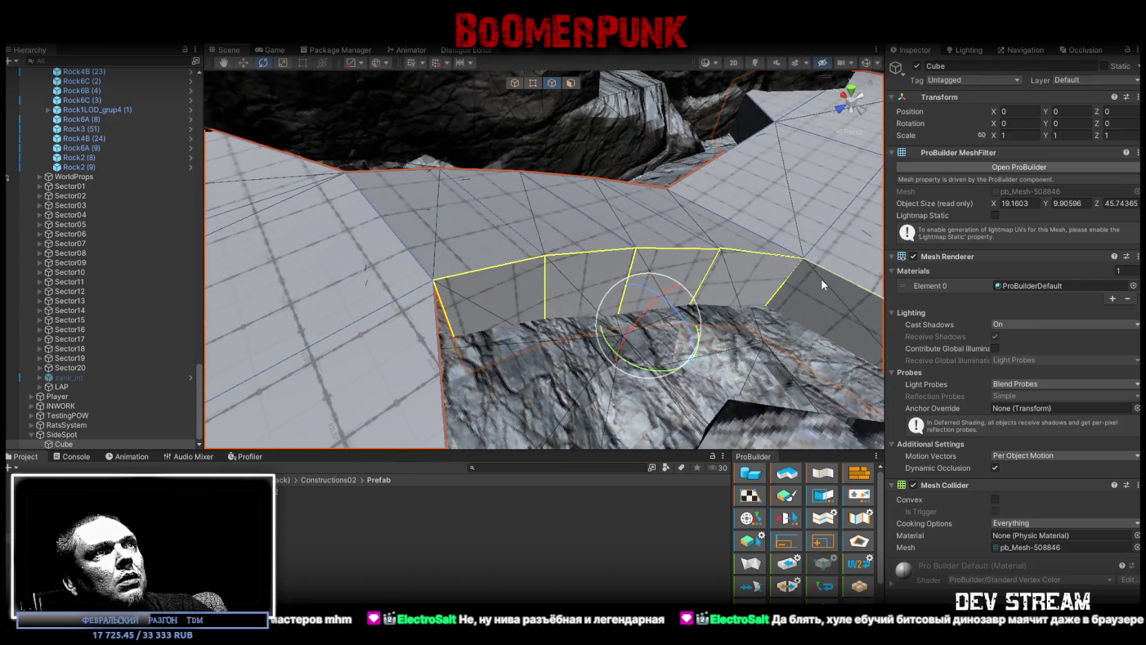
pyautogui.moveTo(700, 218)
pyautogui.mouseDown()
pyautogui.moveTo(460, 200)
pyautogui.moveTo(742, 198)
pyautogui.moveTo(830, 219)
pyautogui.moveTo(665, 242)
pyautogui.moveTo(682, 261)
pyautogui.moveTo(641, 238)
pyautogui.moveTo(649, 233)
pyautogui.mouseUp()
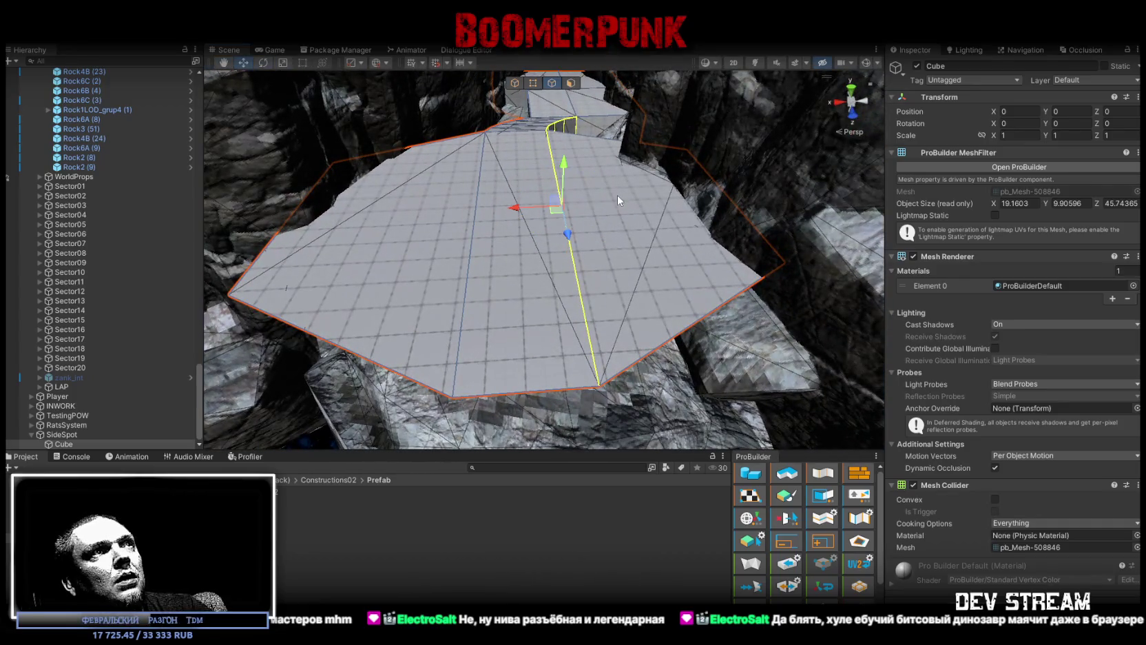
pyautogui.moveTo(525, 208)
pyautogui.mouseDown()
pyautogui.moveTo(642, 189)
pyautogui.moveTo(573, 312)
pyautogui.moveTo(587, 319)
pyautogui.moveTo(448, 282)
pyautogui.moveTo(307, 197)
pyautogui.moveTo(755, 197)
pyautogui.moveTo(557, 133)
pyautogui.moveTo(532, 144)
pyautogui.moveTo(543, 144)
pyautogui.mouseUp()
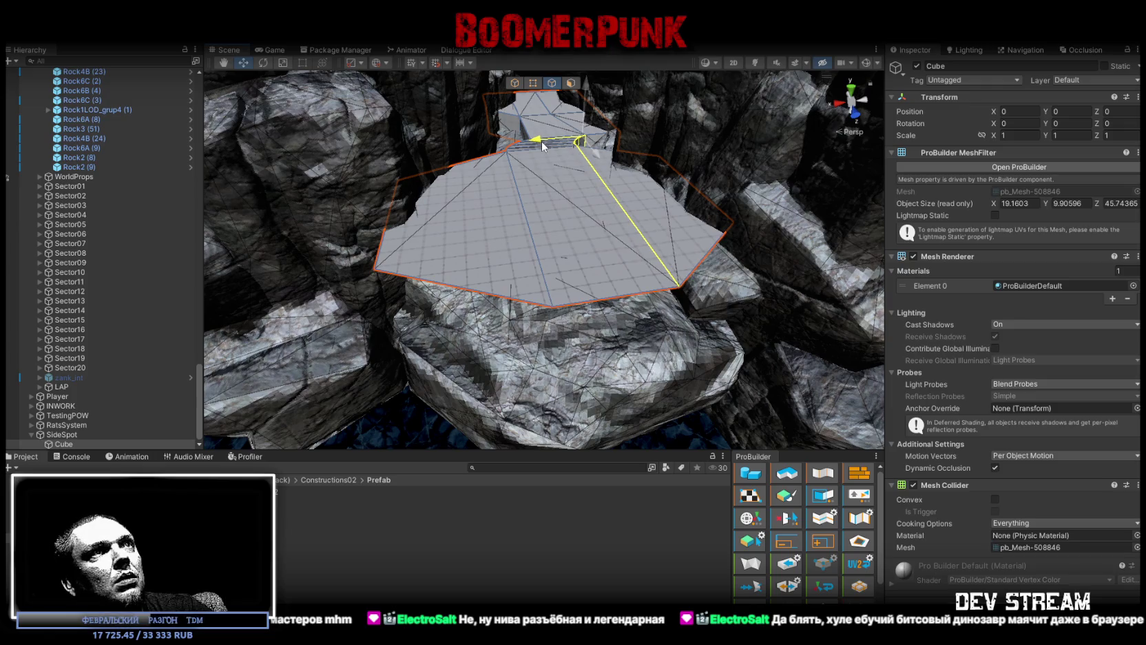
pyautogui.moveTo(543, 146); pyautogui.dragTo(545, 148)
pyautogui.moveTo(551, 158)
pyautogui.mouseDown()
pyautogui.moveTo(585, 186)
pyautogui.moveTo(582, 219)
pyautogui.moveTo(604, 188)
pyautogui.moveTo(660, 192)
pyautogui.moveTo(624, 174)
pyautogui.moveTo(592, 211)
pyautogui.moveTo(514, 168)
pyautogui.moveTo(535, 123)
pyautogui.mouseUp()
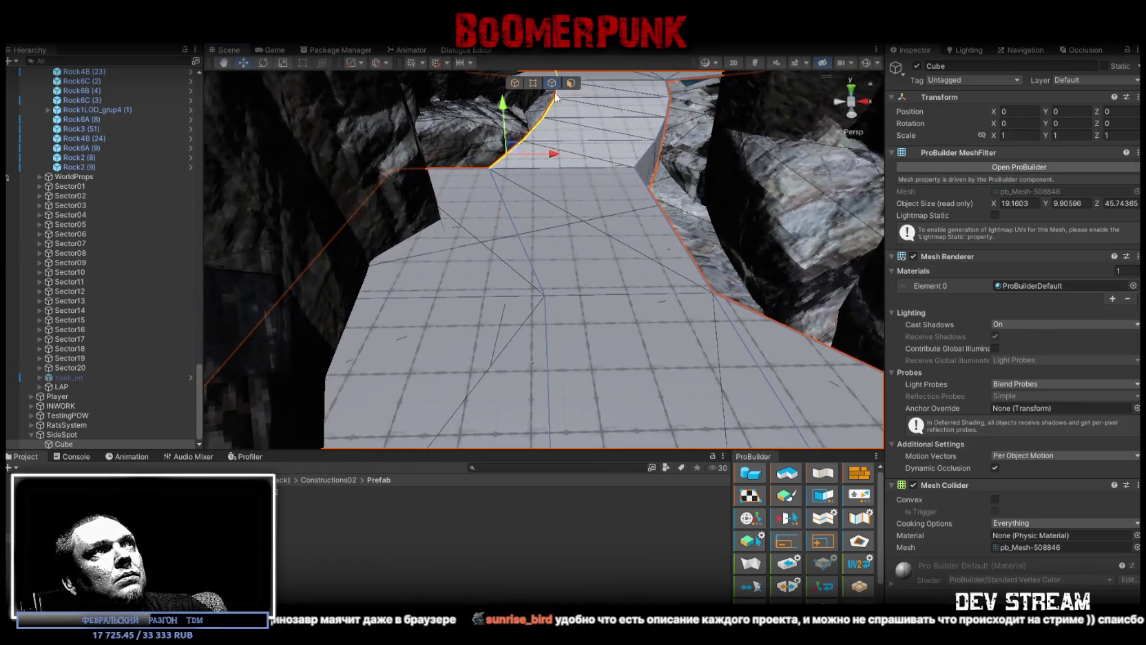
# - Drag a right-side floor vertex left, then move a floor edge in edge mode
pyautogui.click(544, 297)
pyautogui.moveTo(559, 276)
pyautogui.mouseDown()
pyautogui.moveTo(490, 167)
pyautogui.moveTo(654, 335)
pyautogui.moveTo(634, 312)
pyautogui.moveTo(606, 347)
pyautogui.moveTo(653, 318)
pyautogui.moveTo(698, 346)
pyautogui.mouseUp()
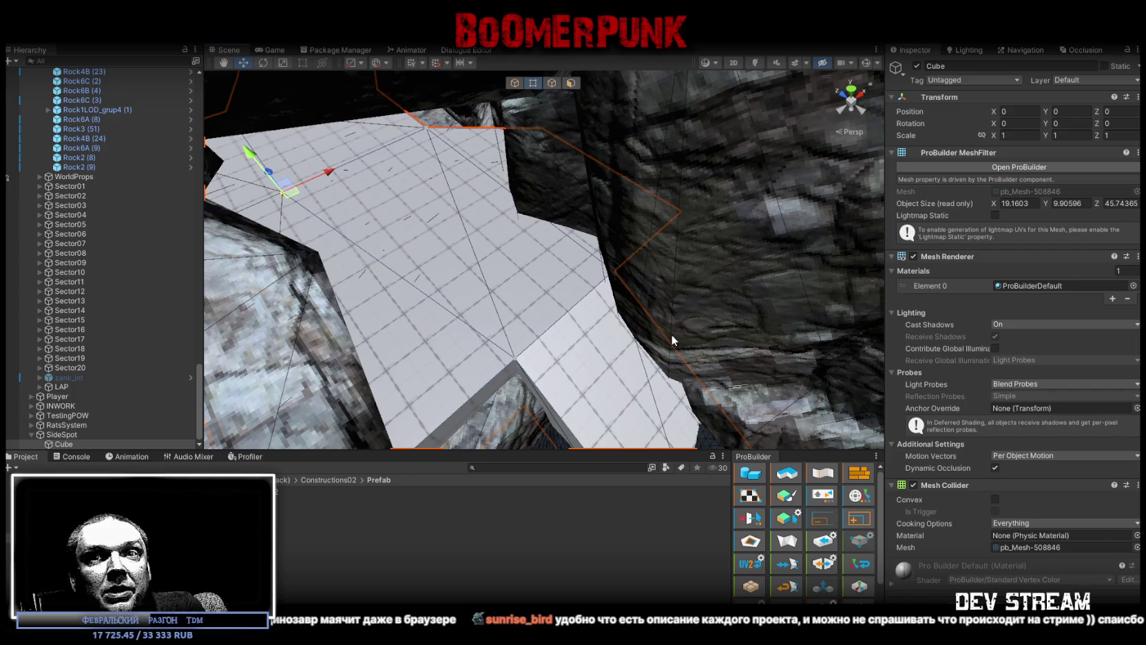
pyautogui.moveTo(573, 273)
pyautogui.mouseDown()
pyautogui.moveTo(547, 268)
pyautogui.moveTo(592, 241)
pyautogui.moveTo(565, 278)
pyautogui.moveTo(611, 256)
pyautogui.moveTo(603, 239)
pyautogui.moveTo(605, 297)
pyautogui.moveTo(516, 122)
pyautogui.mouseUp()
pyautogui.press('j')
pyautogui.scroll(2, 565, 279)
pyautogui.click(565, 278)
pyautogui.moveTo(551, 275)
pyautogui.mouseDown()
pyautogui.moveTo(628, 322)
pyautogui.moveTo(606, 275)
pyautogui.moveTo(576, 248)
pyautogui.moveTo(561, 255)
pyautogui.moveTo(533, 199)
pyautogui.mouseUp()
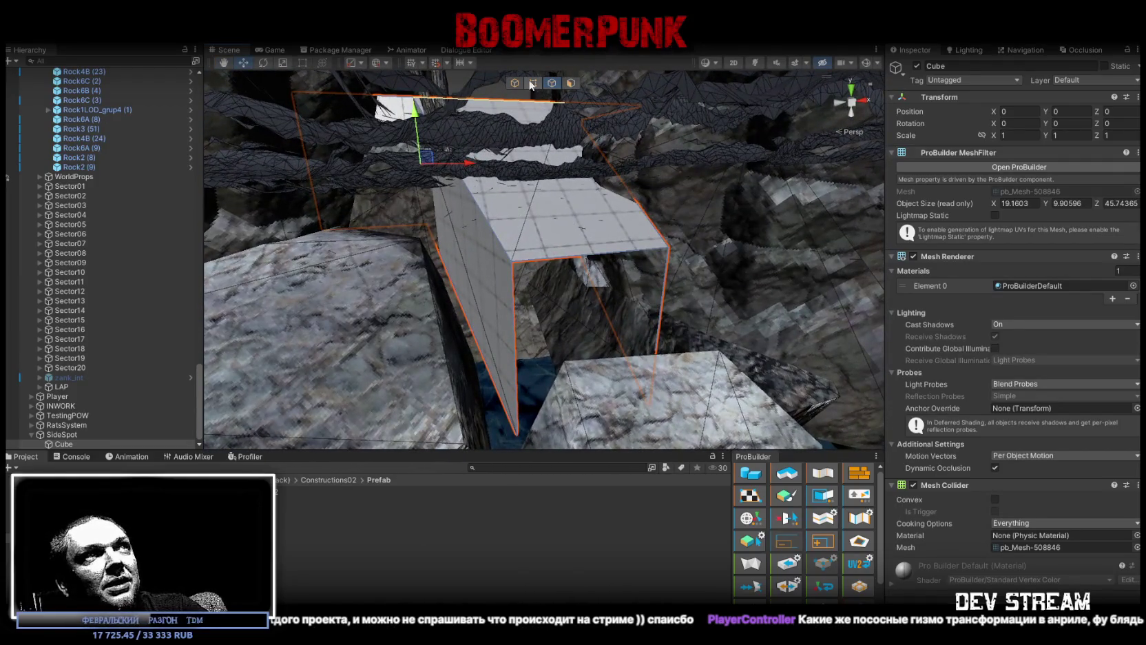
# - Inspect the rock ceiling from below, then frame the Cube floor mesh
pyautogui.moveTo(533, 82); pyautogui.dragTo(542, 331)
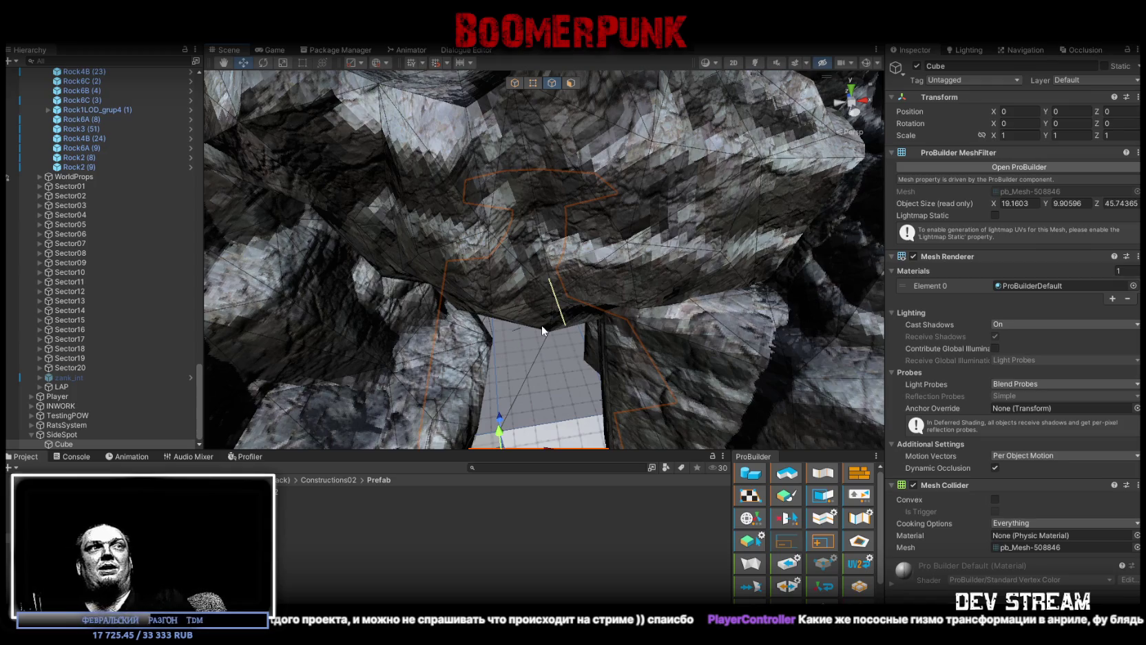
pyautogui.moveTo(485, 201)
pyautogui.mouseDown()
pyautogui.moveTo(511, 198)
pyautogui.moveTo(453, 176)
pyautogui.moveTo(471, 163)
pyautogui.moveTo(890, 203)
pyautogui.moveTo(116, 330)
pyautogui.mouseUp()
pyautogui.doubleClick(64, 444)
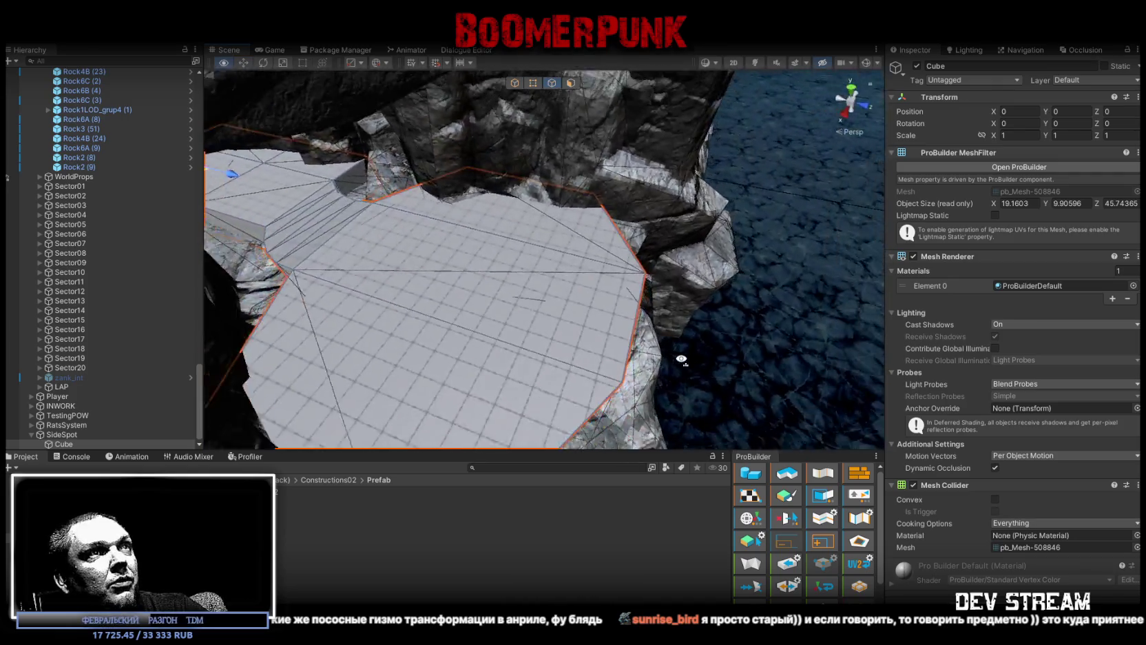
# - Switch to vertex mode and select the floor mesh's front corner vertex
pyautogui.moveTo(681, 359)
pyautogui.mouseDown()
pyautogui.moveTo(578, 335)
pyautogui.moveTo(562, 358)
pyautogui.moveTo(543, 358)
pyautogui.moveTo(534, 251)
pyautogui.moveTo(652, 308)
pyautogui.moveTo(444, 301)
pyautogui.moveTo(415, 325)
pyautogui.mouseUp()
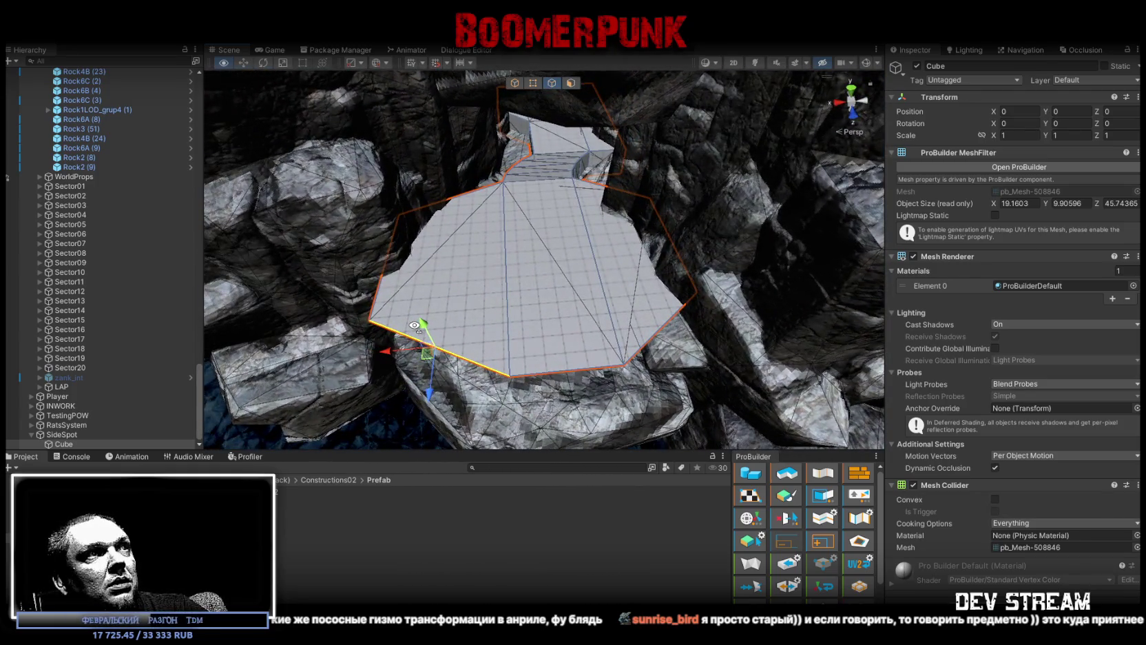
pyautogui.click(533, 83)
pyautogui.click(510, 377)
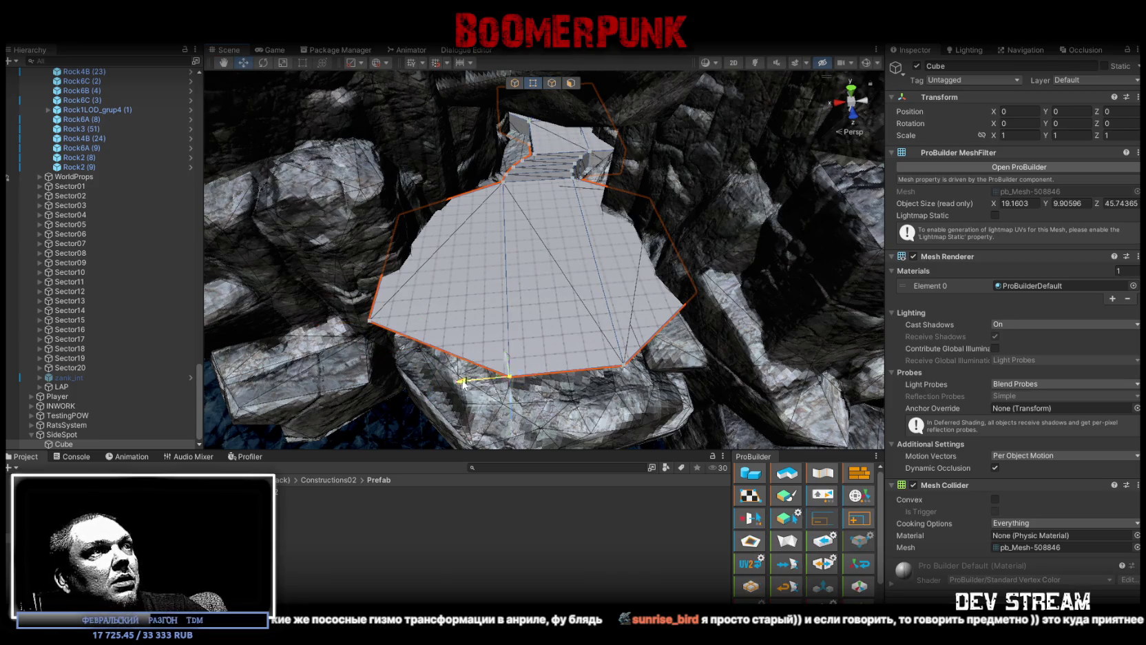
pyautogui.moveTo(413, 387)
pyautogui.mouseDown()
pyautogui.moveTo(524, 330)
pyautogui.moveTo(540, 254)
pyautogui.moveTo(545, 327)
pyautogui.moveTo(719, 377)
pyautogui.mouseUp()
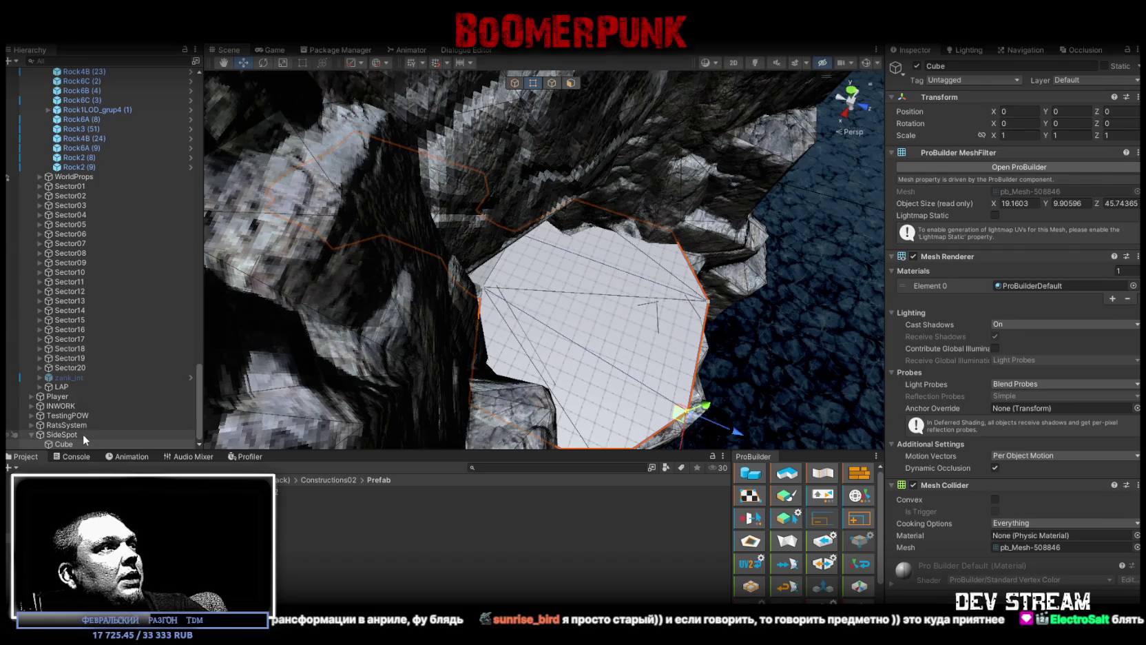
pyautogui.click(69, 444)
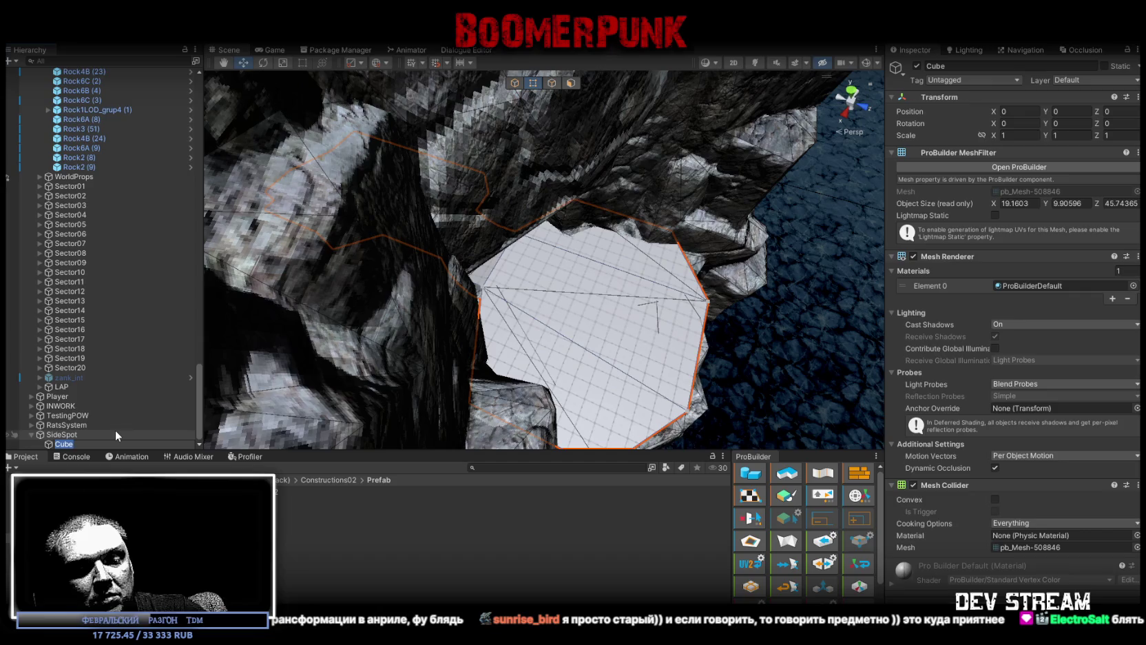
# - Rename the Cube floor mesh to Huita
pyautogui.write('Huita')
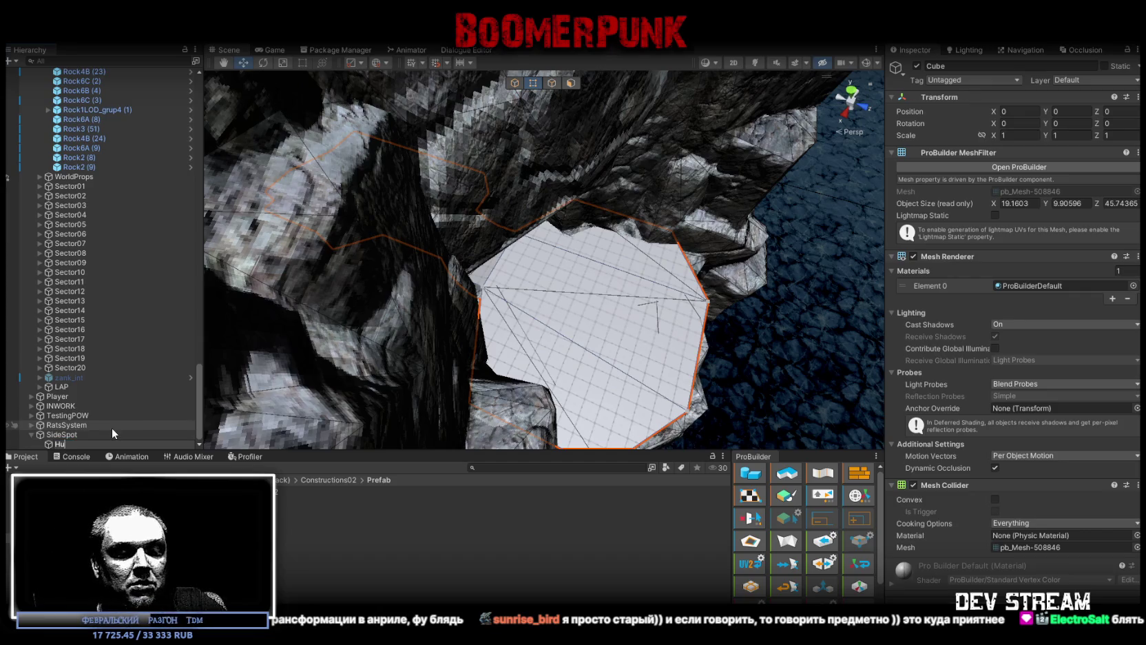
pyautogui.press('Return')
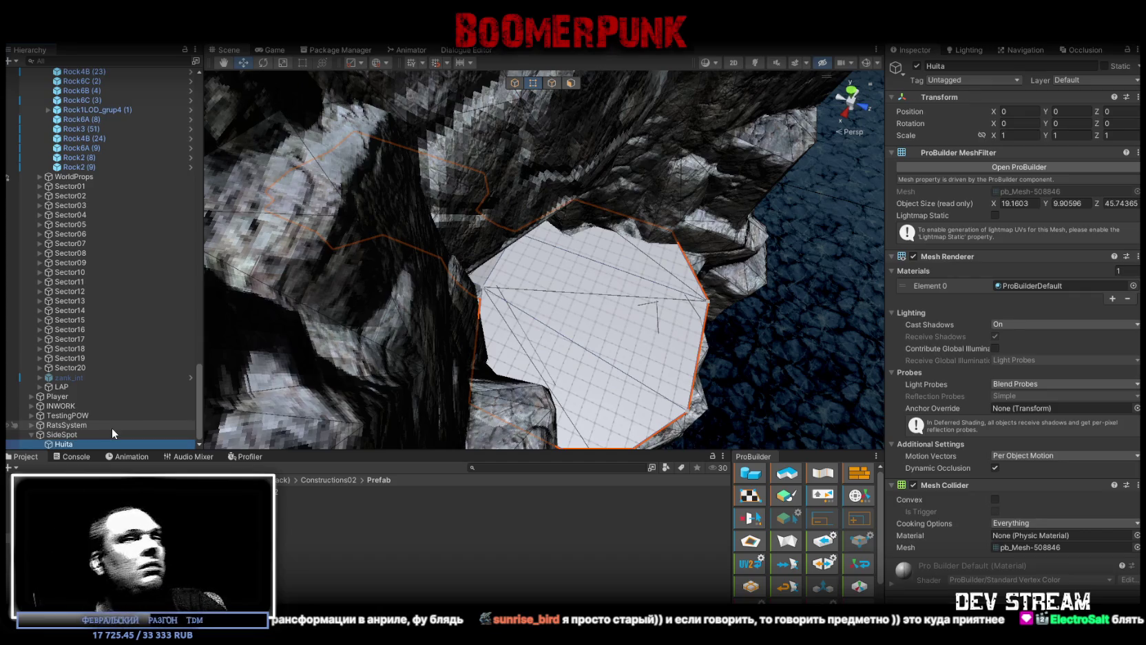
pyautogui.scroll(-3, 833, 516)
pyautogui.scroll(3, 833, 516)
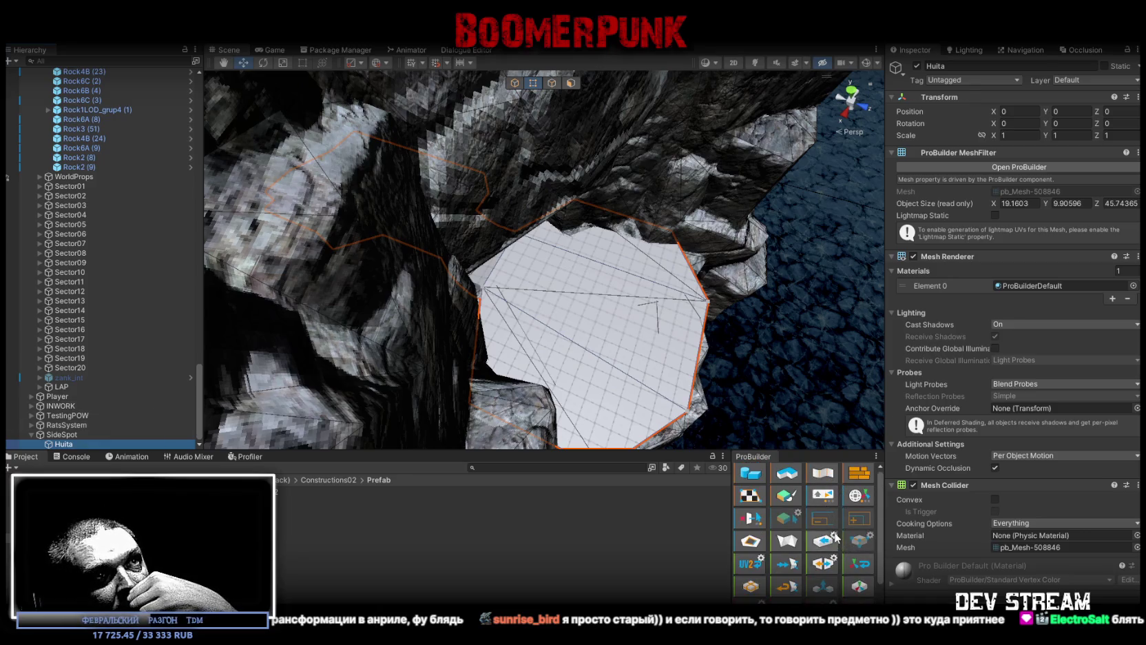
# - Export the mesh as Huita.obj to the Desktop
pyautogui.click(836, 539)
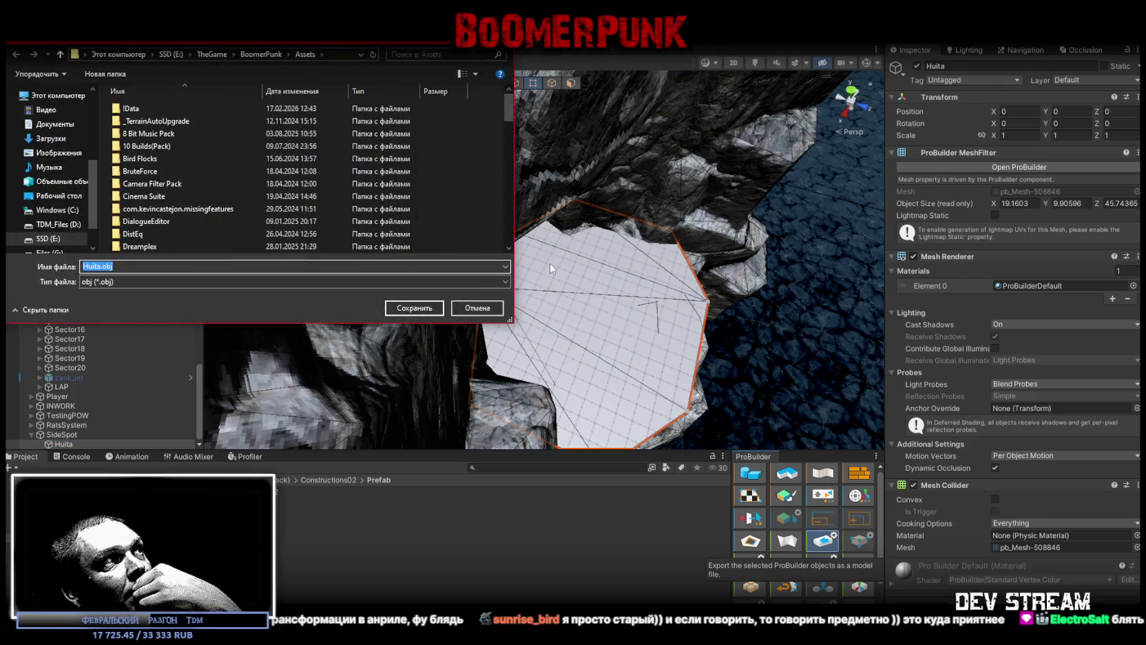
pyautogui.moveTo(172, 35); pyautogui.dragTo(418, 308)
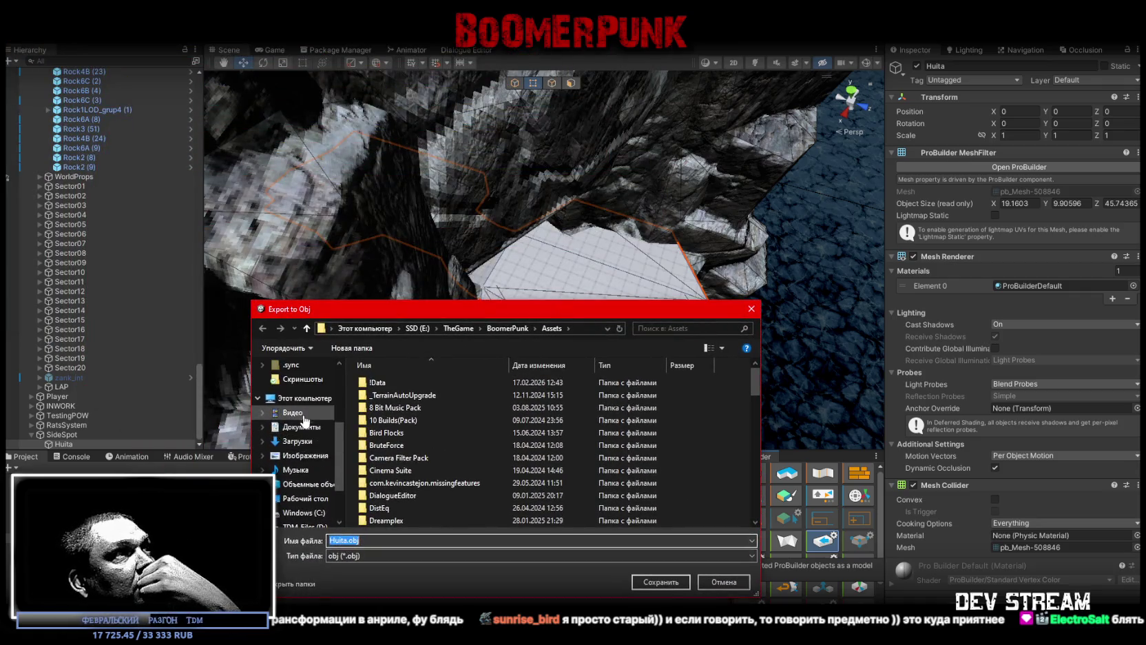
pyautogui.scroll(5, 304, 421)
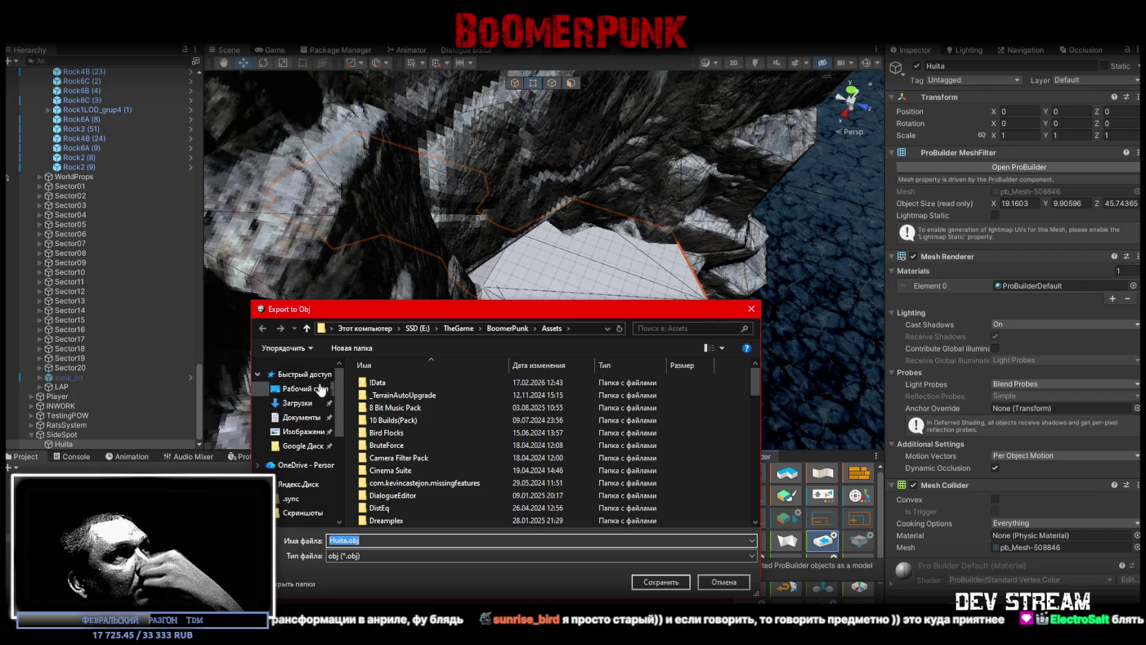
pyautogui.click(307, 390)
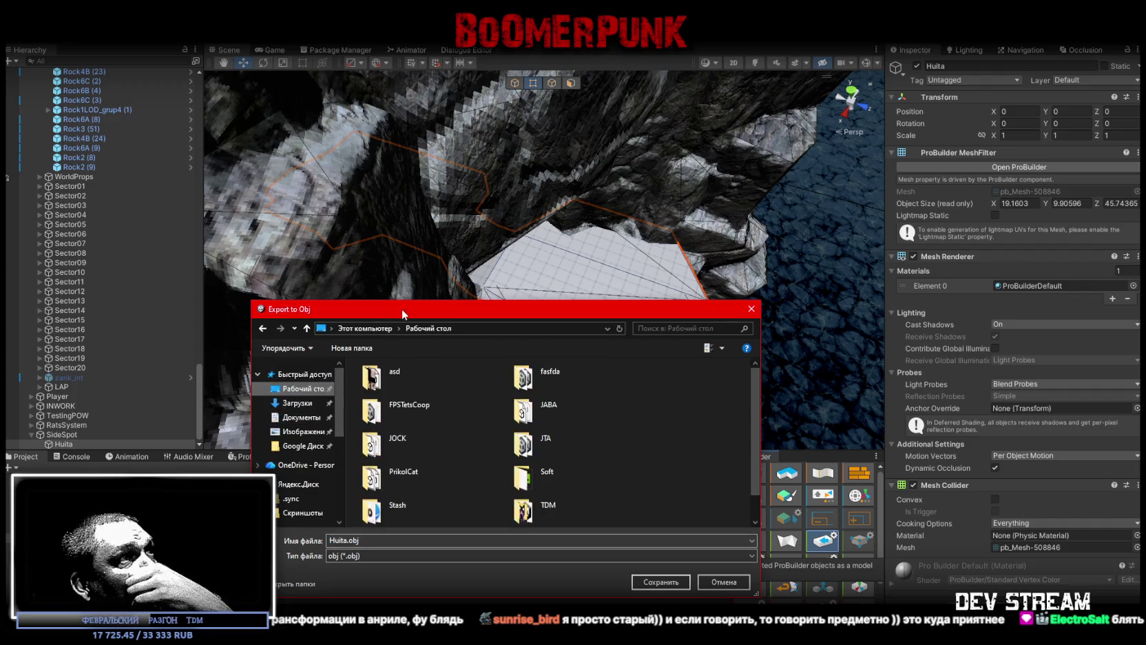
pyautogui.click(661, 582)
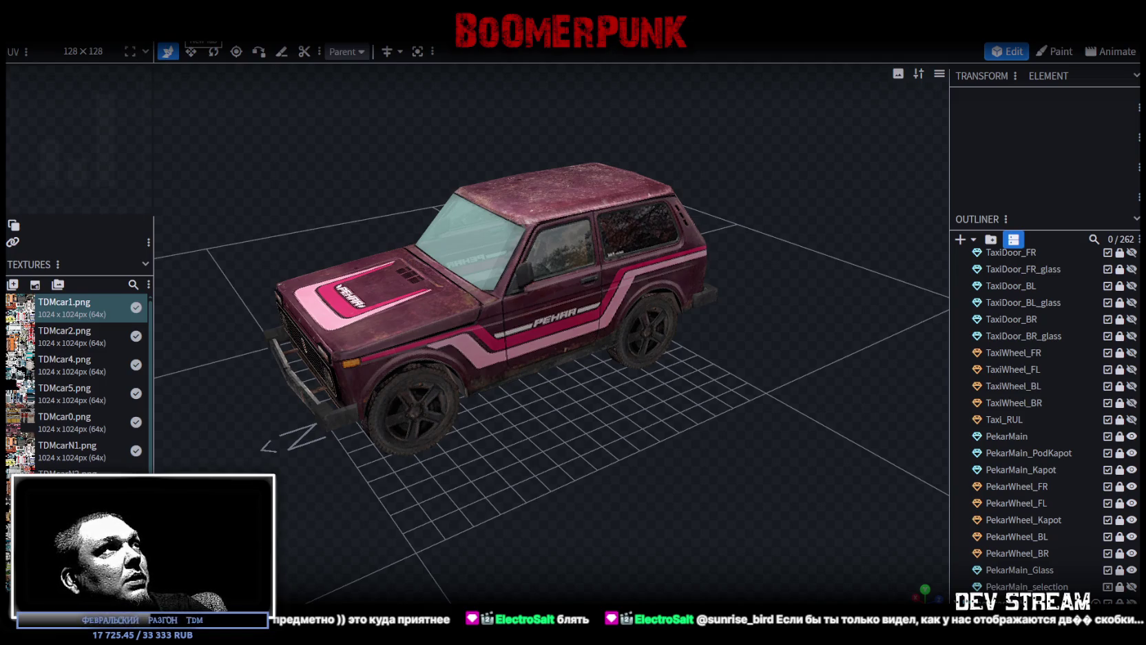
# - Leave Blockbench's pink Niva model and return to the Unity Editor
pyautogui.hotkey('alt', 'Tab')
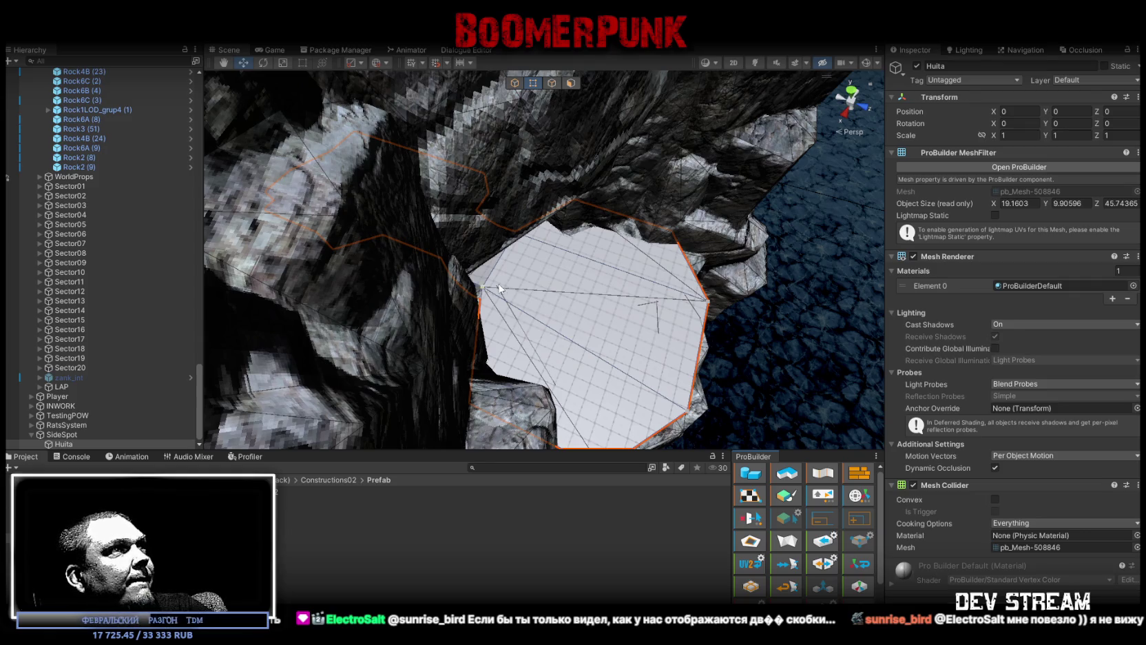
# - Select Katel_Base1, ping its Build11 material, and reveal the Build10 texture in Explorer
pyautogui.moveTo(502, 291)
pyautogui.mouseDown()
pyautogui.moveTo(384, 166)
pyautogui.moveTo(397, 153)
pyautogui.moveTo(440, 157)
pyautogui.moveTo(524, 197)
pyautogui.moveTo(558, 194)
pyautogui.moveTo(568, 272)
pyautogui.mouseUp()
pyautogui.click(567, 272)
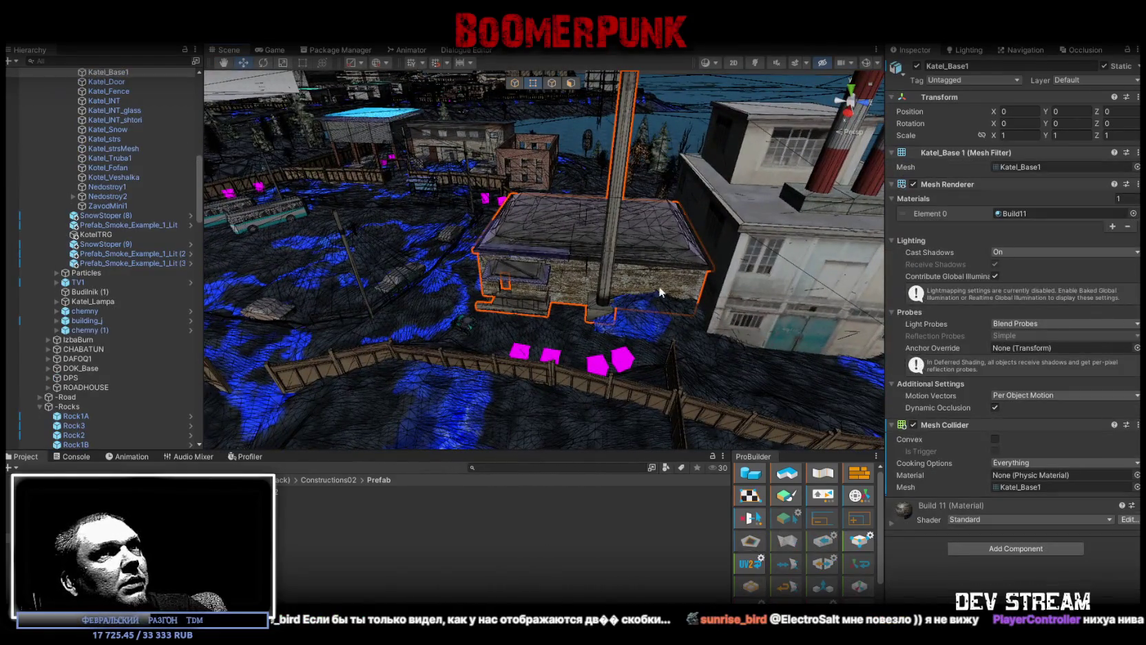
pyautogui.click(1017, 213)
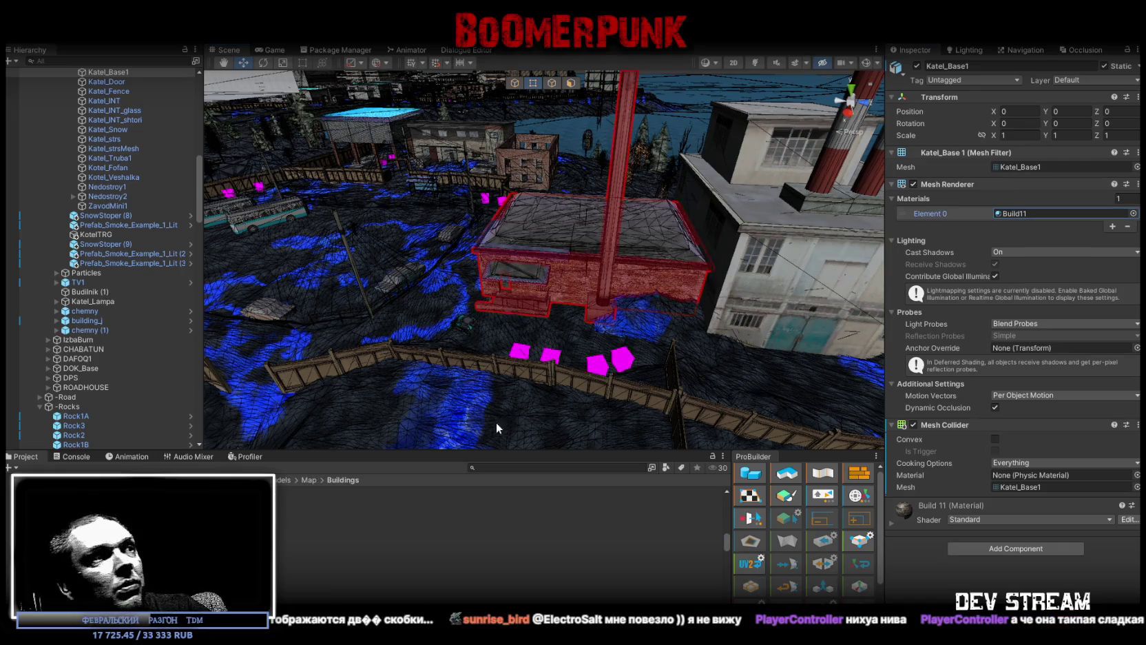
pyautogui.rightClick(231, 534)
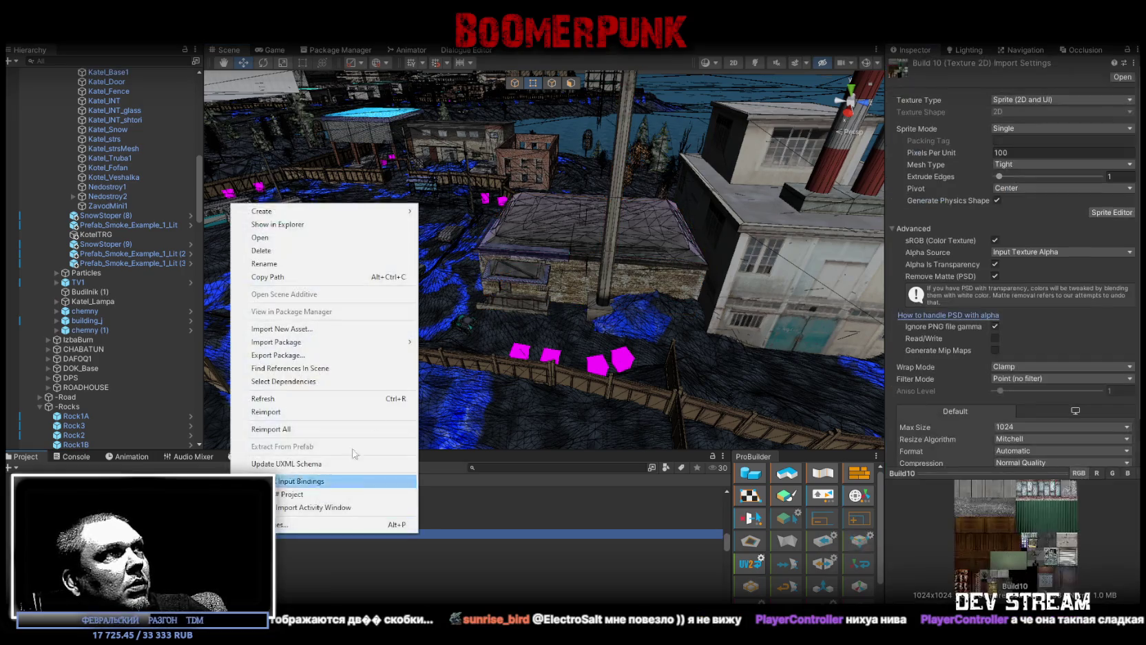
pyautogui.click(292, 224)
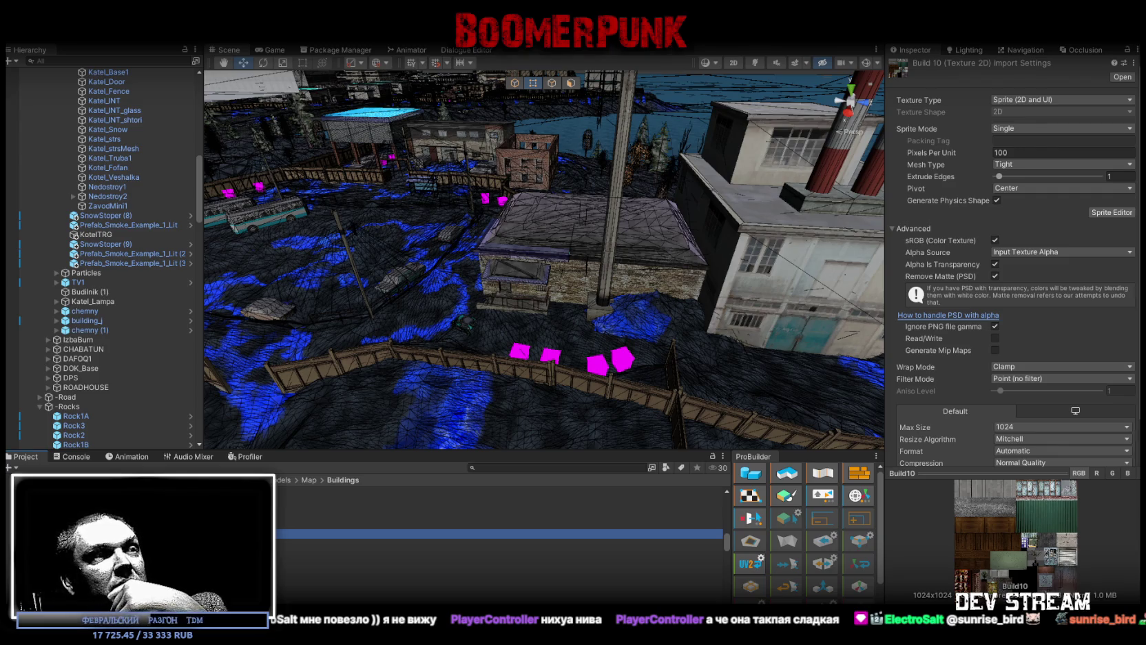
pyautogui.hotkey('alt', 'Tab')
pyautogui.scroll(5, 684, 440)
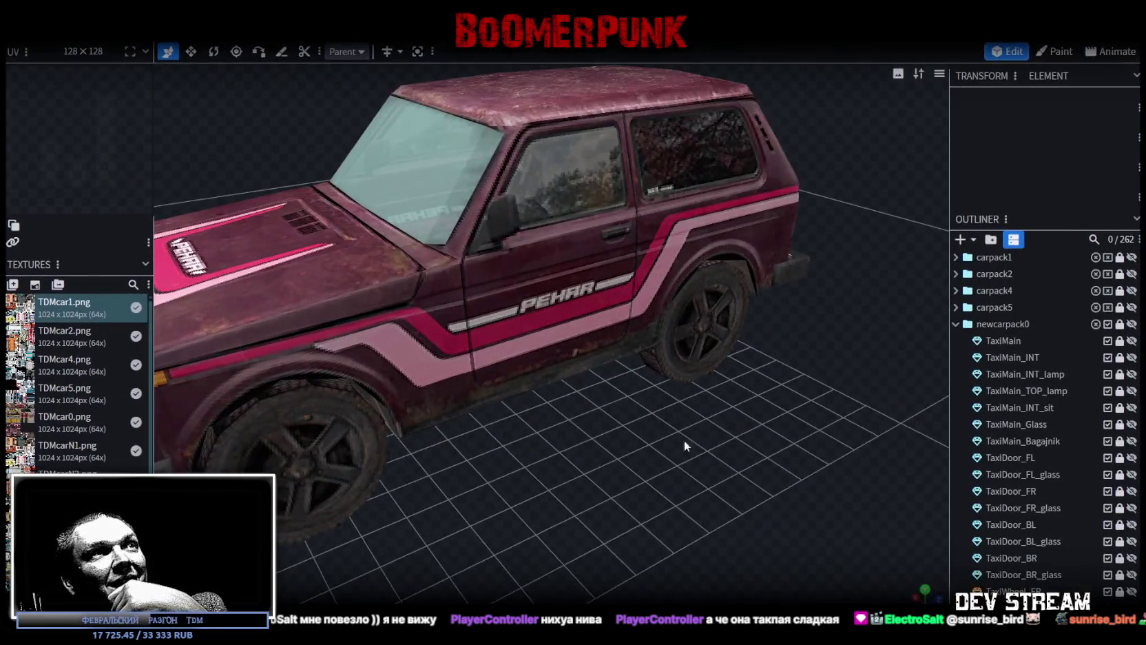
pyautogui.moveTo(684, 439); pyautogui.dragTo(623, 463)
pyautogui.scroll(-5, 623, 462)
pyautogui.moveTo(702, 442)
pyautogui.mouseDown()
pyautogui.moveTo(705, 421)
pyautogui.moveTo(623, 464)
pyautogui.moveTo(559, 474)
pyautogui.moveTo(661, 497)
pyautogui.moveTo(702, 488)
pyautogui.moveTo(695, 450)
pyautogui.moveTo(676, 437)
pyautogui.moveTo(429, 458)
pyautogui.moveTo(354, 488)
pyautogui.moveTo(358, 507)
pyautogui.moveTo(451, 470)
pyautogui.moveTo(544, 471)
pyautogui.moveTo(418, 487)
pyautogui.moveTo(441, 482)
pyautogui.mouseUp()
pyautogui.scroll(-4, 999, 520)
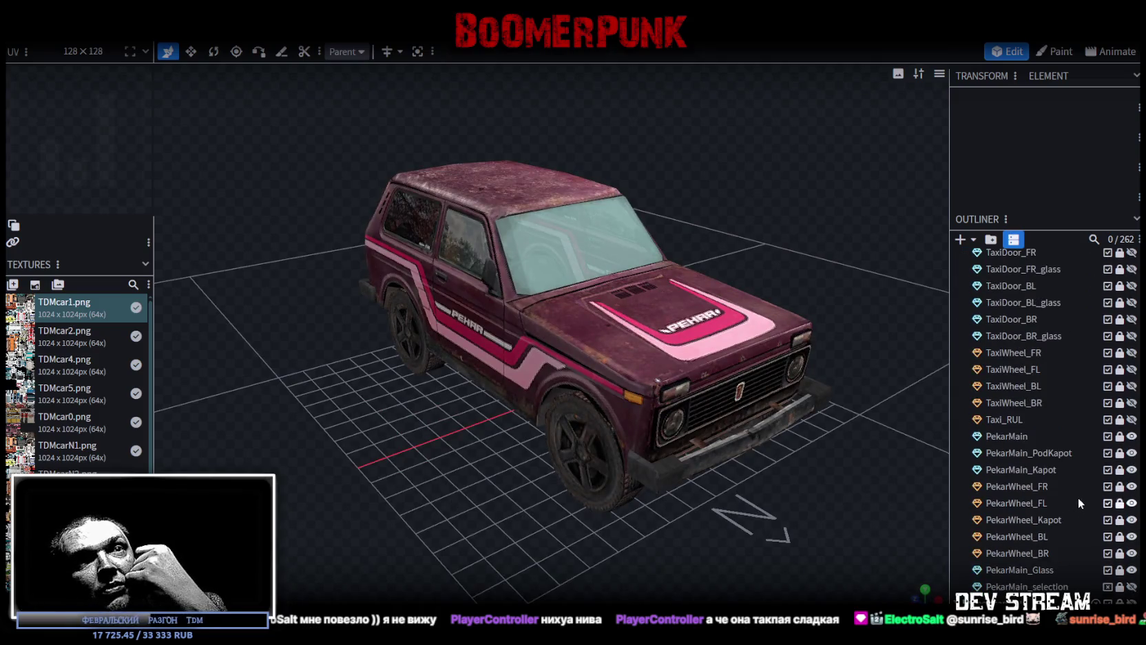
pyautogui.click(1132, 469)
pyautogui.moveTo(946, 444)
pyautogui.mouseDown()
pyautogui.moveTo(731, 530)
pyautogui.moveTo(562, 441)
pyautogui.moveTo(490, 449)
pyautogui.moveTo(539, 446)
pyautogui.moveTo(559, 495)
pyautogui.moveTo(495, 498)
pyautogui.moveTo(569, 481)
pyautogui.moveTo(658, 487)
pyautogui.moveTo(541, 396)
pyautogui.mouseUp()
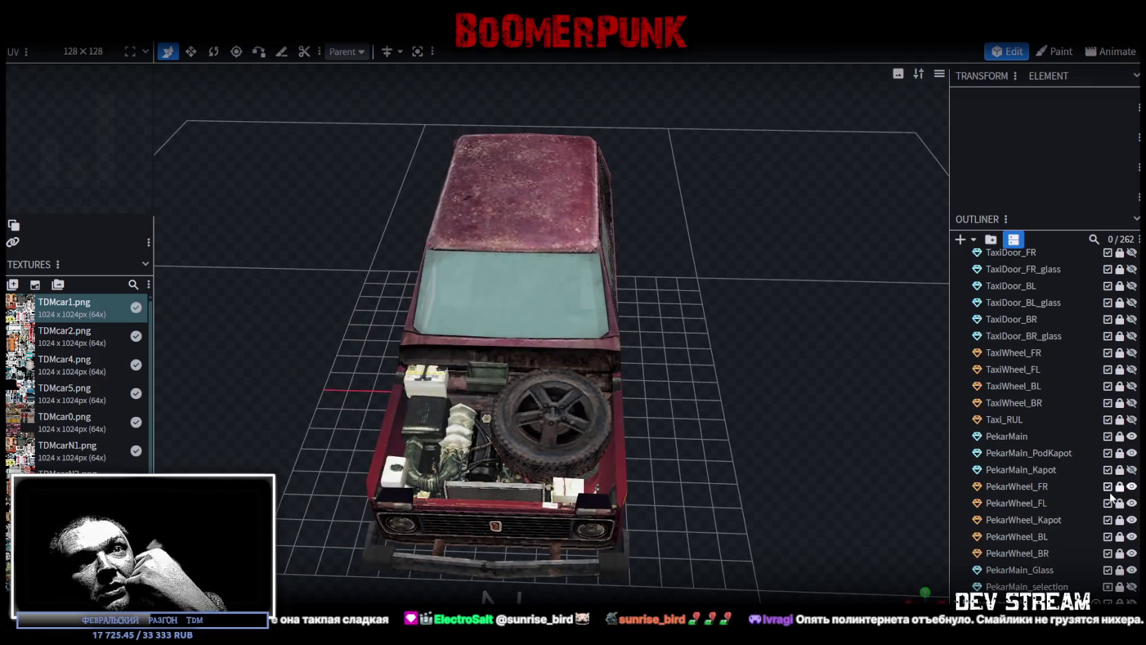
pyautogui.click(1132, 470)
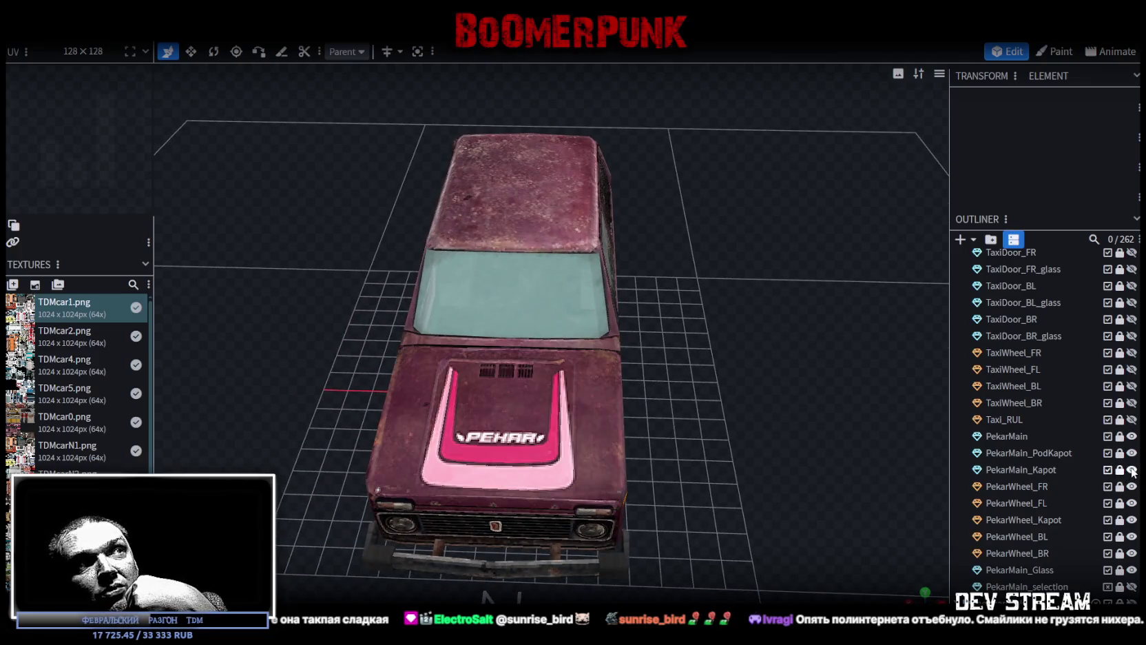
pyautogui.click(1131, 470)
pyautogui.moveTo(730, 450)
pyautogui.mouseDown()
pyautogui.moveTo(685, 414)
pyautogui.moveTo(753, 426)
pyautogui.mouseUp()
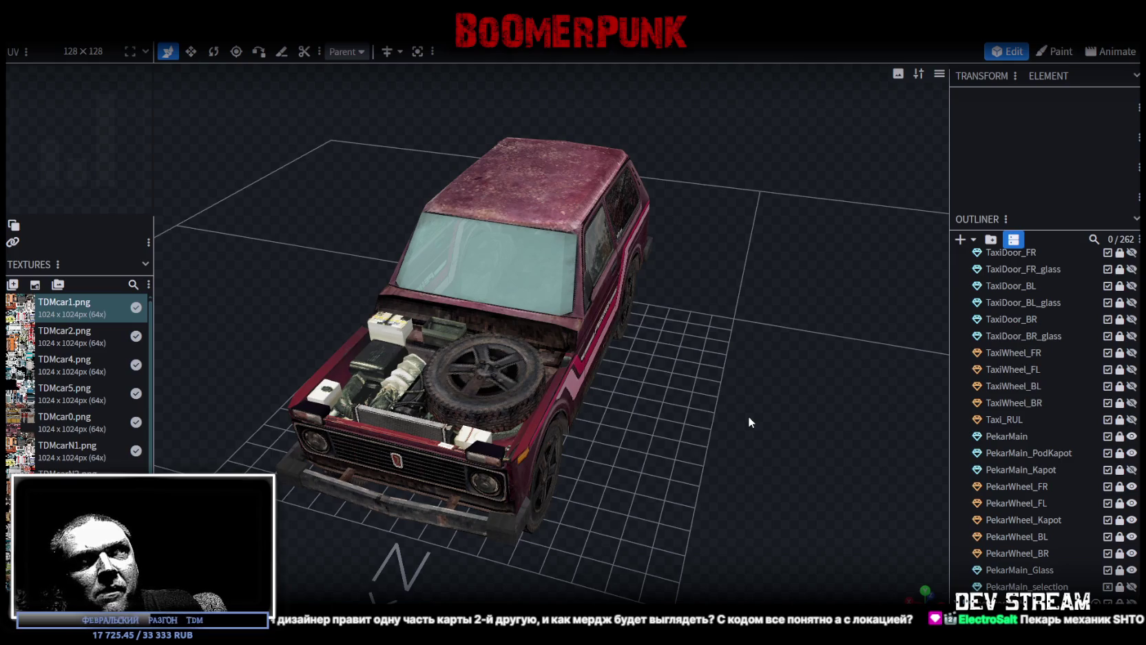
pyautogui.moveTo(748, 415)
pyautogui.mouseDown()
pyautogui.moveTo(690, 468)
pyautogui.moveTo(687, 493)
pyautogui.moveTo(656, 526)
pyautogui.moveTo(690, 434)
pyautogui.moveTo(649, 485)
pyautogui.moveTo(644, 454)
pyautogui.mouseUp()
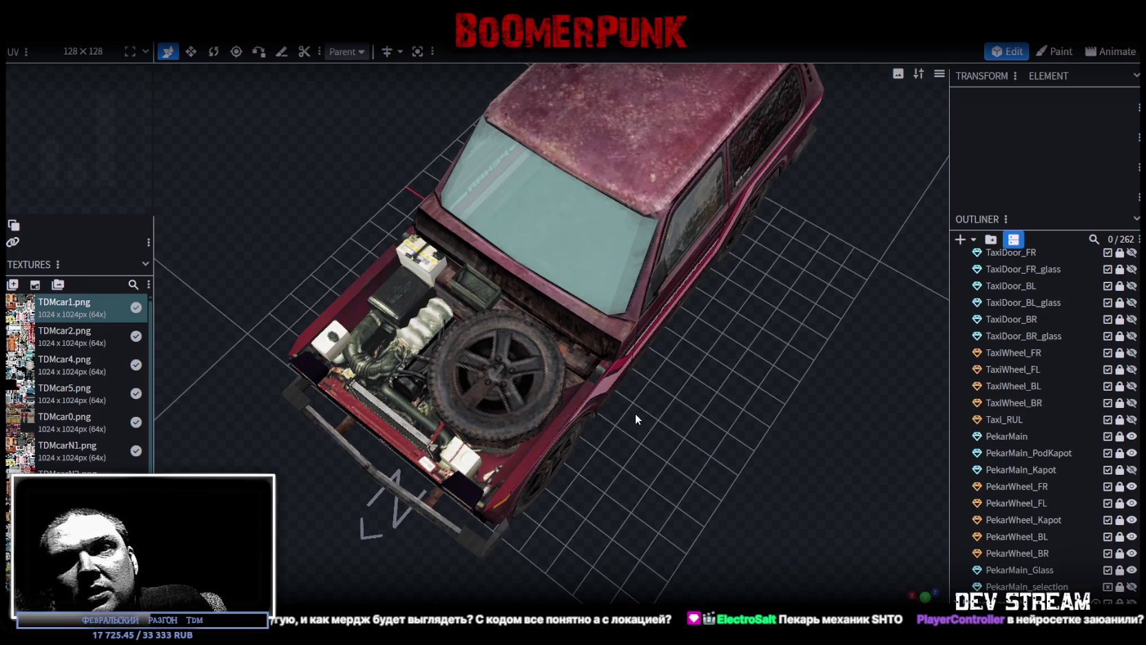
pyautogui.scroll(-2, 631, 413)
pyautogui.moveTo(641, 449)
pyautogui.mouseDown()
pyautogui.moveTo(624, 363)
pyautogui.moveTo(642, 493)
pyautogui.mouseUp()
pyautogui.moveTo(657, 321)
pyautogui.mouseDown()
pyautogui.moveTo(601, 455)
pyautogui.moveTo(657, 450)
pyautogui.moveTo(528, 297)
pyautogui.mouseUp()
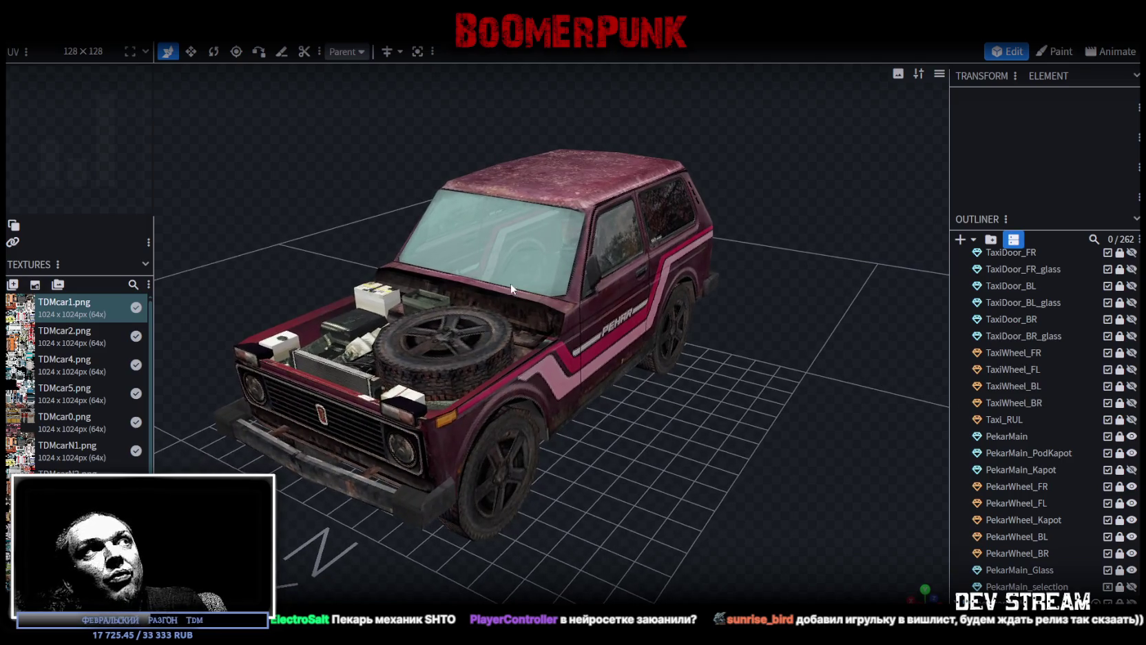
pyautogui.scroll(-2, 471, 260)
pyautogui.moveTo(696, 191)
pyautogui.mouseDown()
pyautogui.moveTo(408, 217)
pyautogui.moveTo(578, 215)
pyautogui.moveTo(642, 173)
pyautogui.moveTo(415, 193)
pyautogui.moveTo(749, 388)
pyautogui.mouseUp()
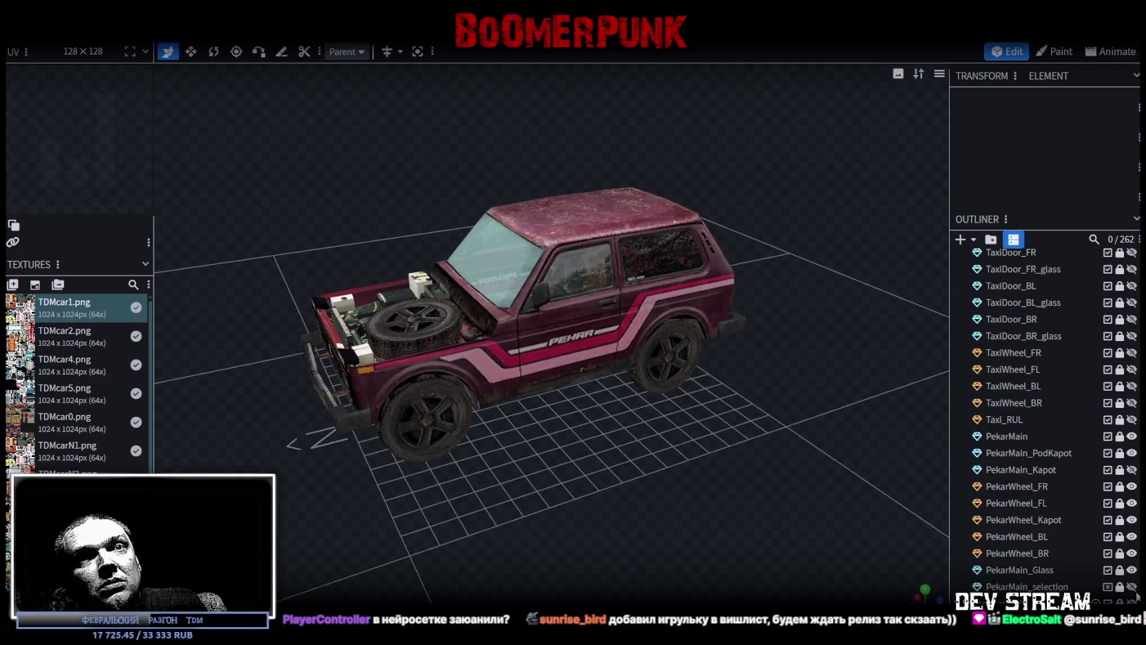
pyautogui.scroll(2, 724, 488)
pyautogui.moveTo(736, 487); pyautogui.dragTo(676, 521)
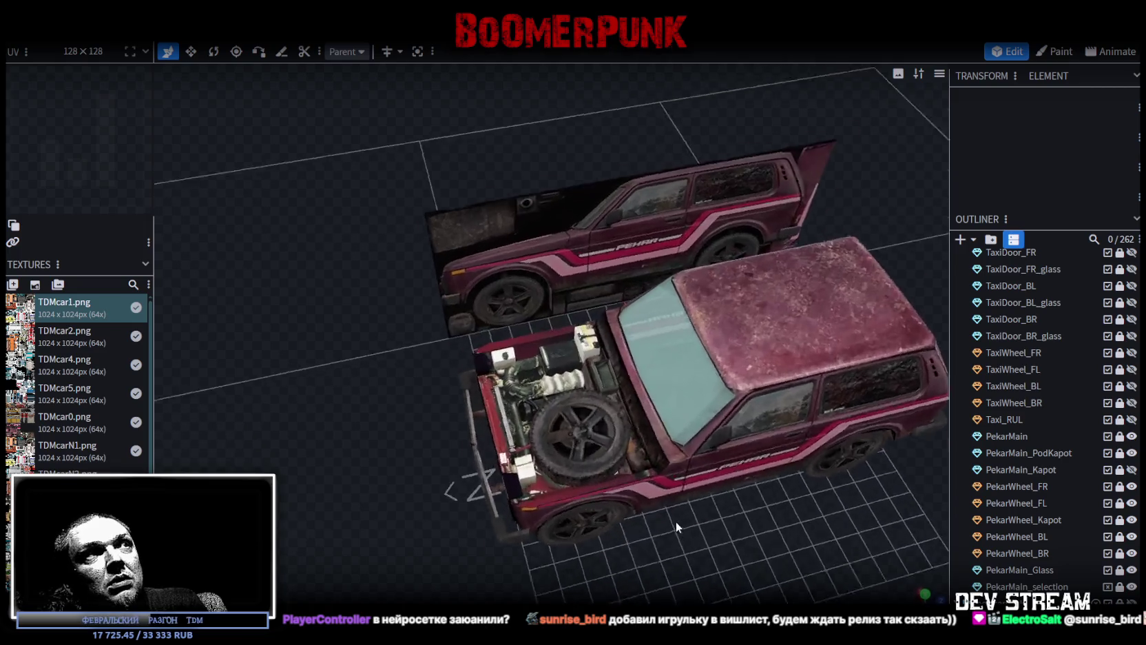
# - Align the Niva's side with the reference, save TDMcar.bbmodel, and return to Unity
pyautogui.scroll(4, 716, 501)
pyautogui.moveTo(884, 233)
pyautogui.mouseDown()
pyautogui.moveTo(780, 390)
pyautogui.moveTo(672, 351)
pyautogui.moveTo(713, 291)
pyautogui.moveTo(467, 347)
pyautogui.moveTo(638, 421)
pyautogui.moveTo(771, 409)
pyautogui.mouseUp()
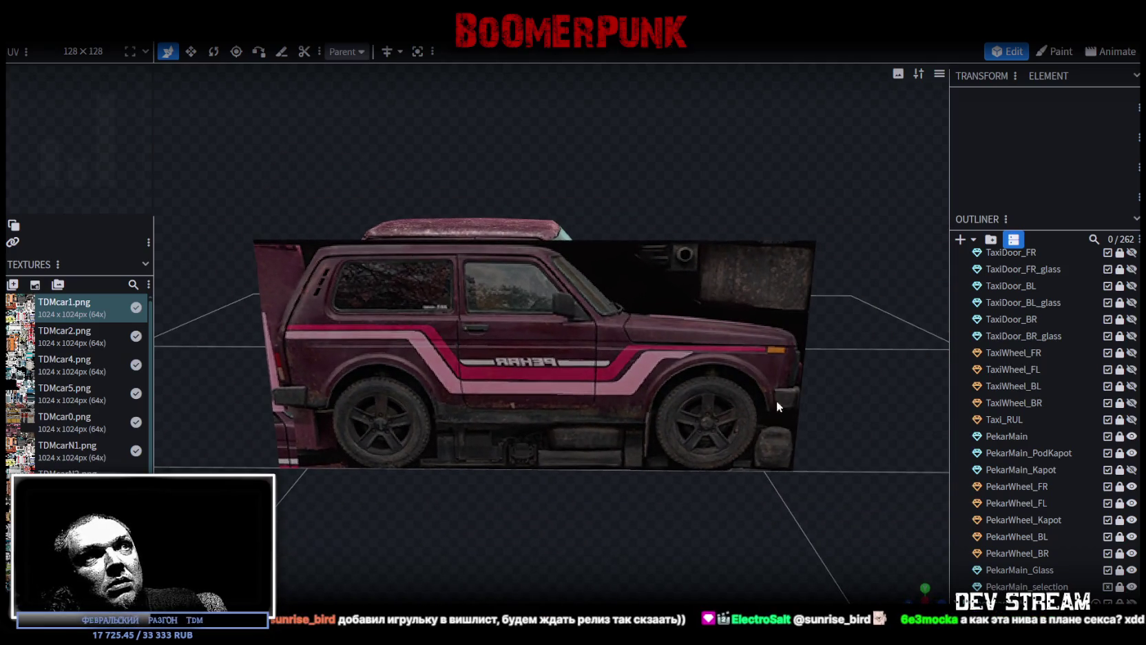
pyautogui.moveTo(862, 293)
pyautogui.mouseDown()
pyautogui.moveTo(858, 307)
pyautogui.moveTo(600, 328)
pyautogui.mouseUp()
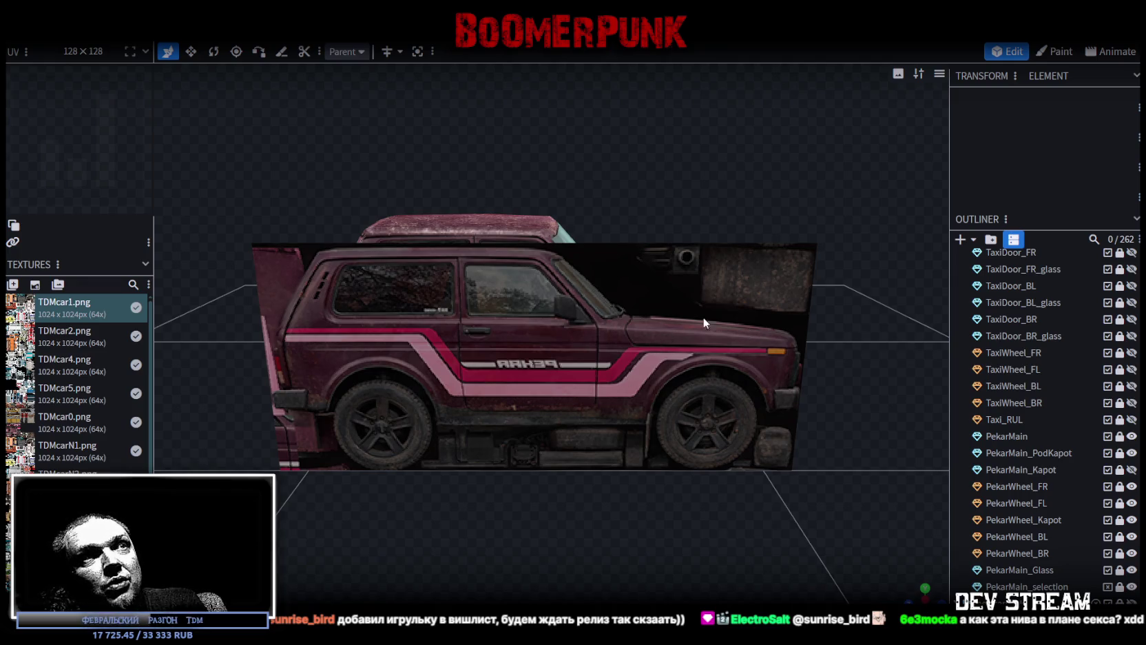
pyautogui.moveTo(666, 354)
pyautogui.mouseDown()
pyautogui.moveTo(877, 380)
pyautogui.moveTo(873, 362)
pyautogui.moveTo(512, 371)
pyautogui.moveTo(776, 426)
pyautogui.moveTo(782, 436)
pyautogui.mouseUp()
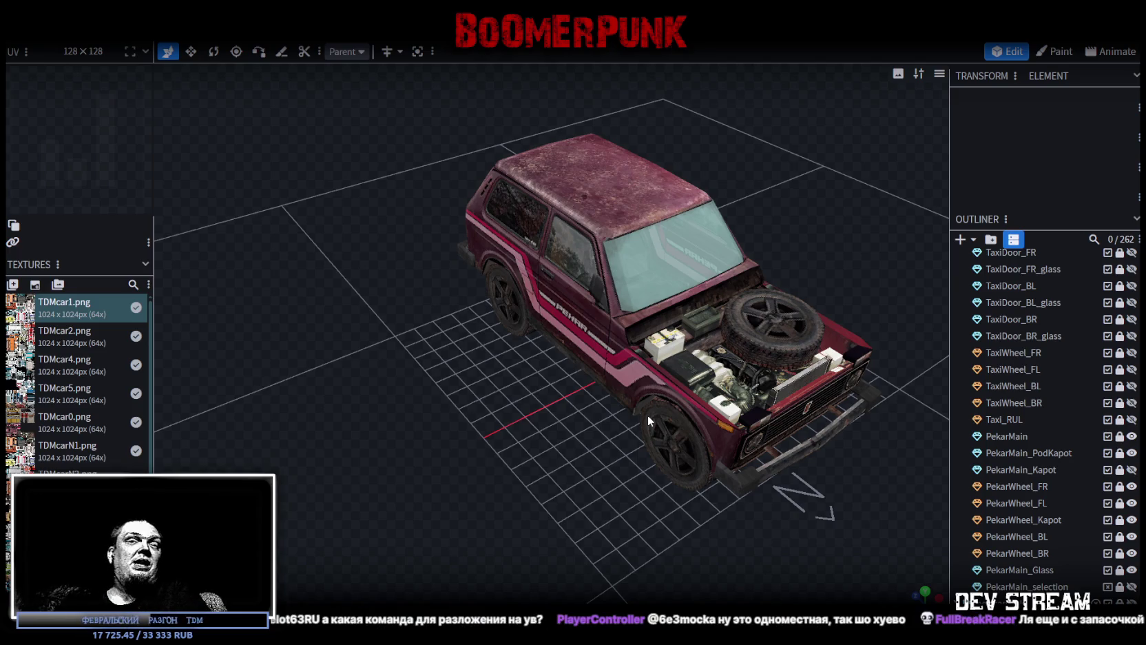
pyautogui.moveTo(647, 415)
pyautogui.mouseDown()
pyautogui.moveTo(661, 186)
pyautogui.moveTo(723, 207)
pyautogui.moveTo(799, 272)
pyautogui.moveTo(663, 237)
pyautogui.moveTo(633, 217)
pyautogui.moveTo(664, 218)
pyautogui.mouseUp()
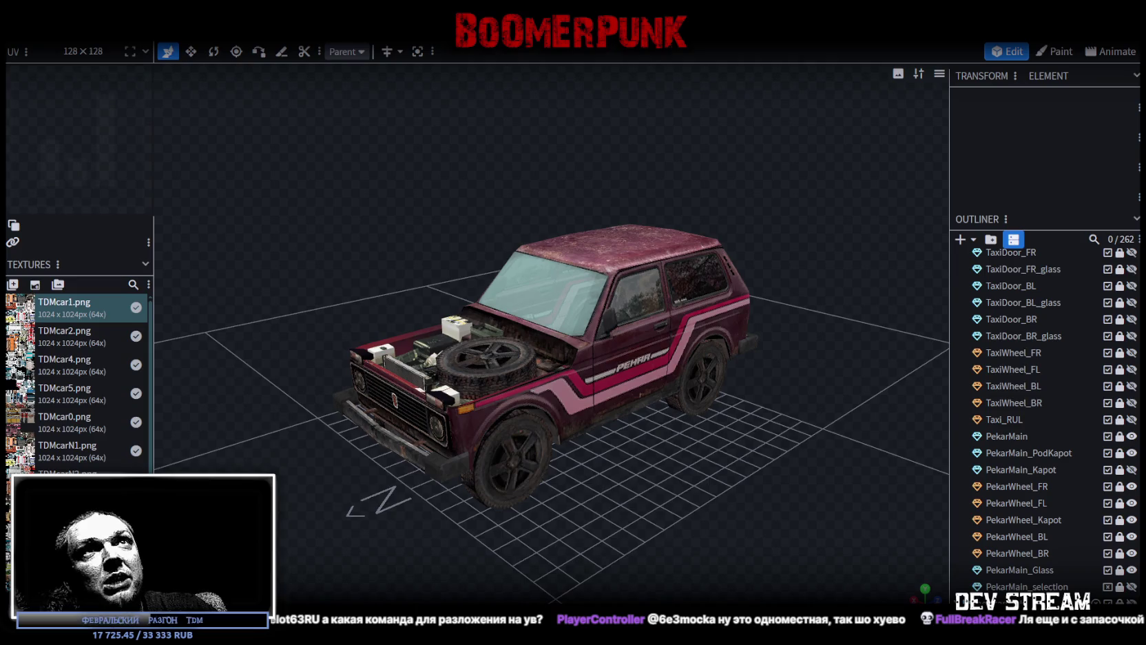
pyautogui.hotkey('ctrl', 's')
pyautogui.hotkey('alt', 'Tab')
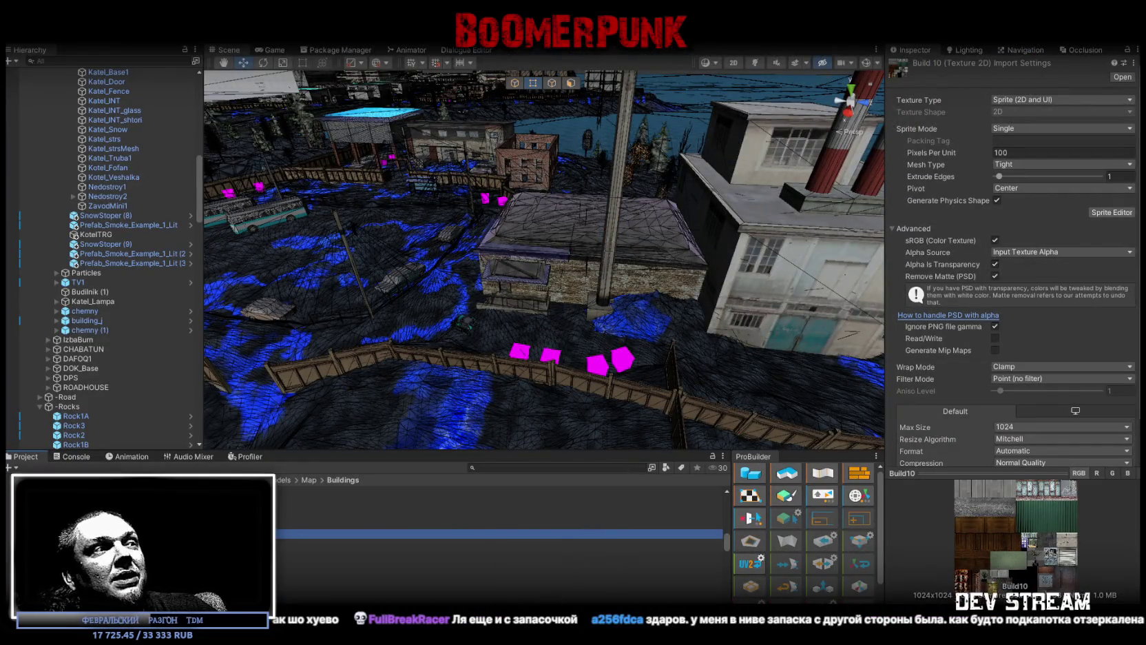
# - Orbit the Scene view to face the striped-chimney factory
pyautogui.moveTo(598, 383)
pyautogui.mouseDown()
pyautogui.moveTo(603, 341)
pyautogui.moveTo(592, 327)
pyautogui.mouseUp()
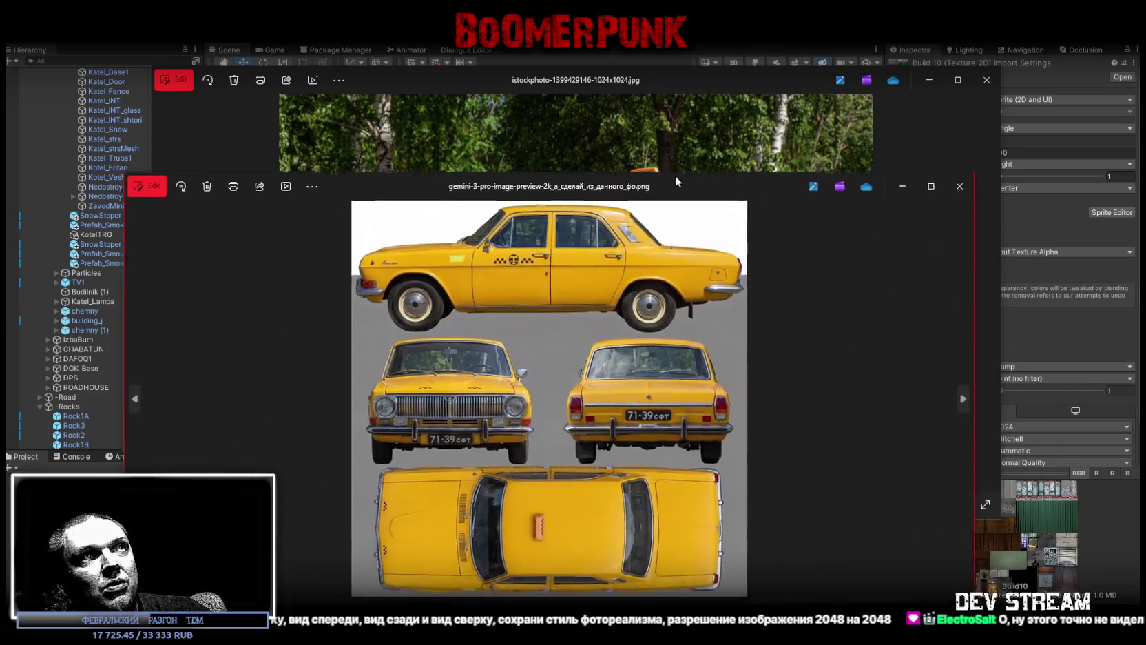
# - Compare the generated four-view taxi sheet with the Volga photo, then close both images
pyautogui.moveTo(675, 175)
pyautogui.mouseDown()
pyautogui.moveTo(563, 117)
pyautogui.moveTo(708, 474)
pyautogui.moveTo(623, 311)
pyautogui.moveTo(677, 117)
pyautogui.mouseUp()
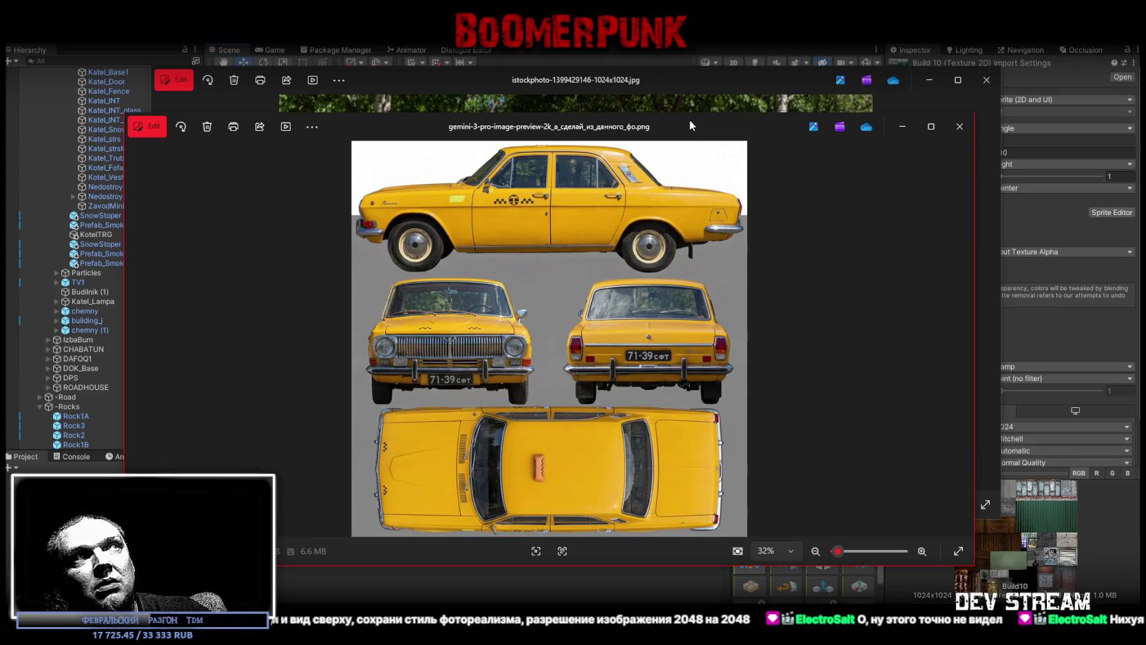
pyautogui.moveTo(688, 119); pyautogui.dragTo(669, 469)
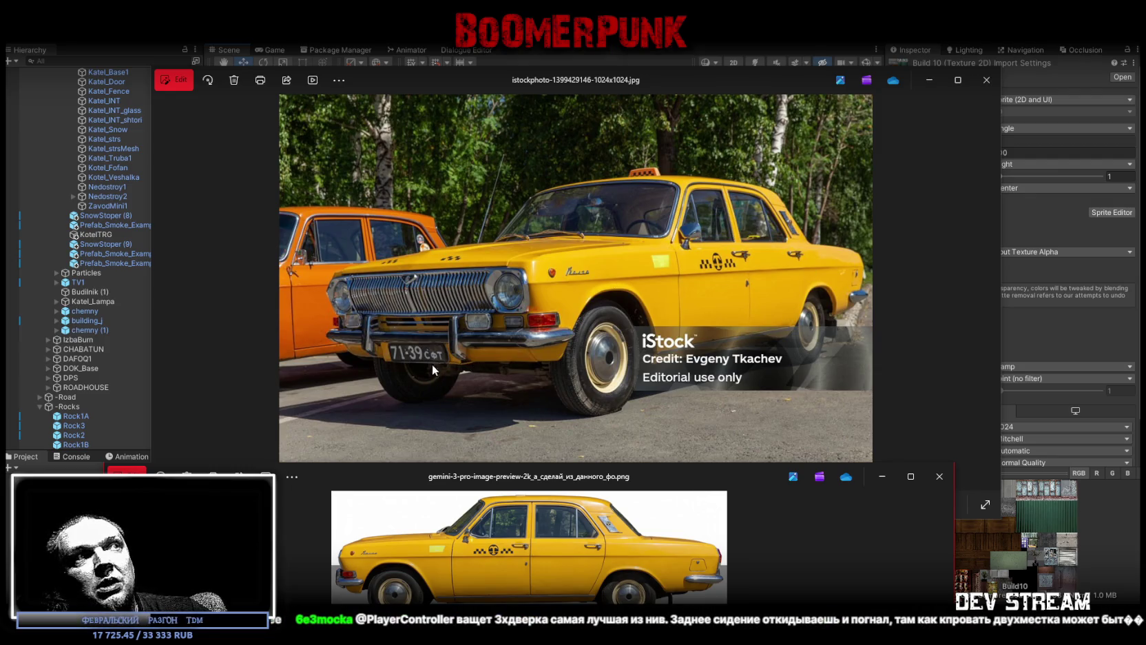
pyautogui.moveTo(679, 474)
pyautogui.mouseDown()
pyautogui.moveTo(666, 441)
pyautogui.moveTo(682, 116)
pyautogui.mouseUp()
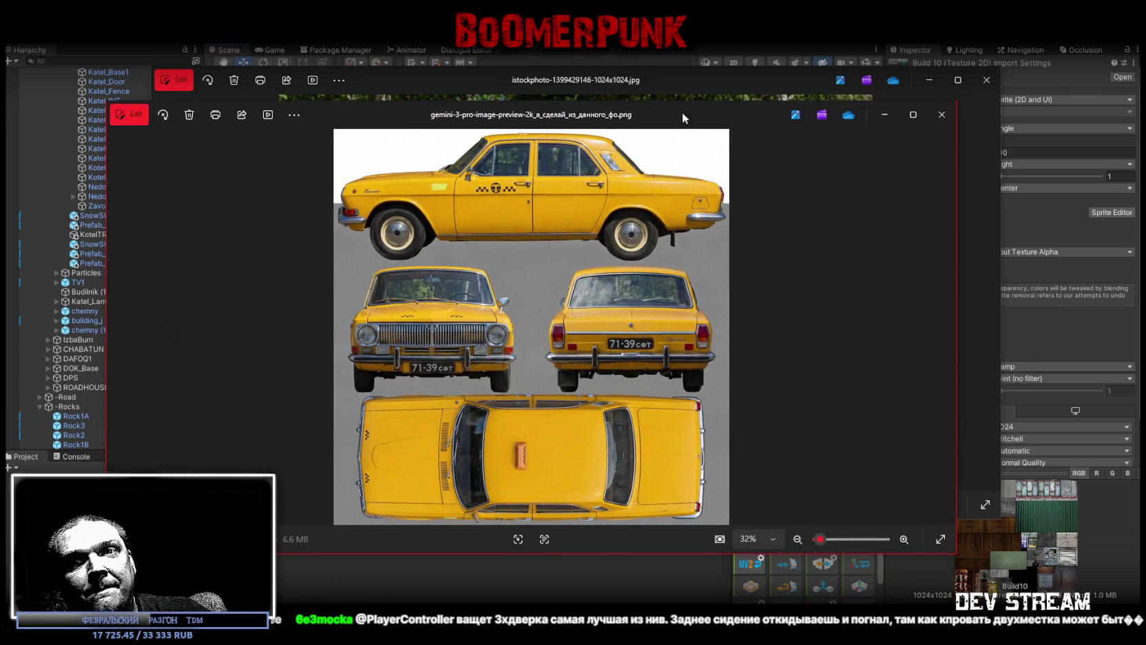
pyautogui.moveTo(683, 114); pyautogui.dragTo(684, 110)
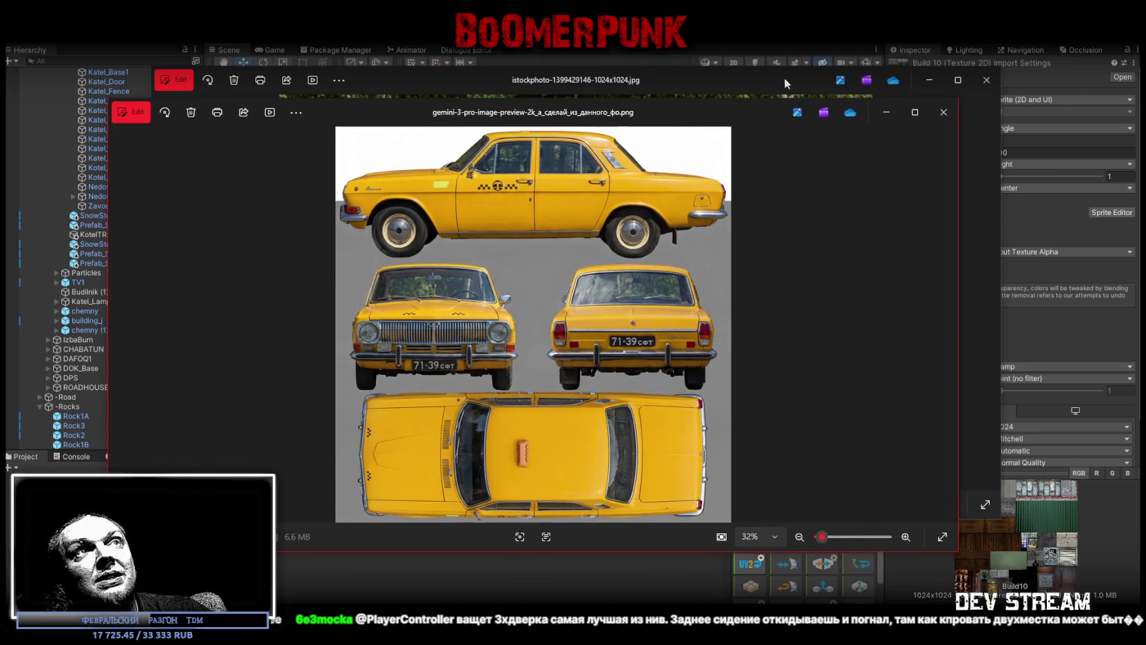
pyautogui.click(943, 111)
pyautogui.click(986, 80)
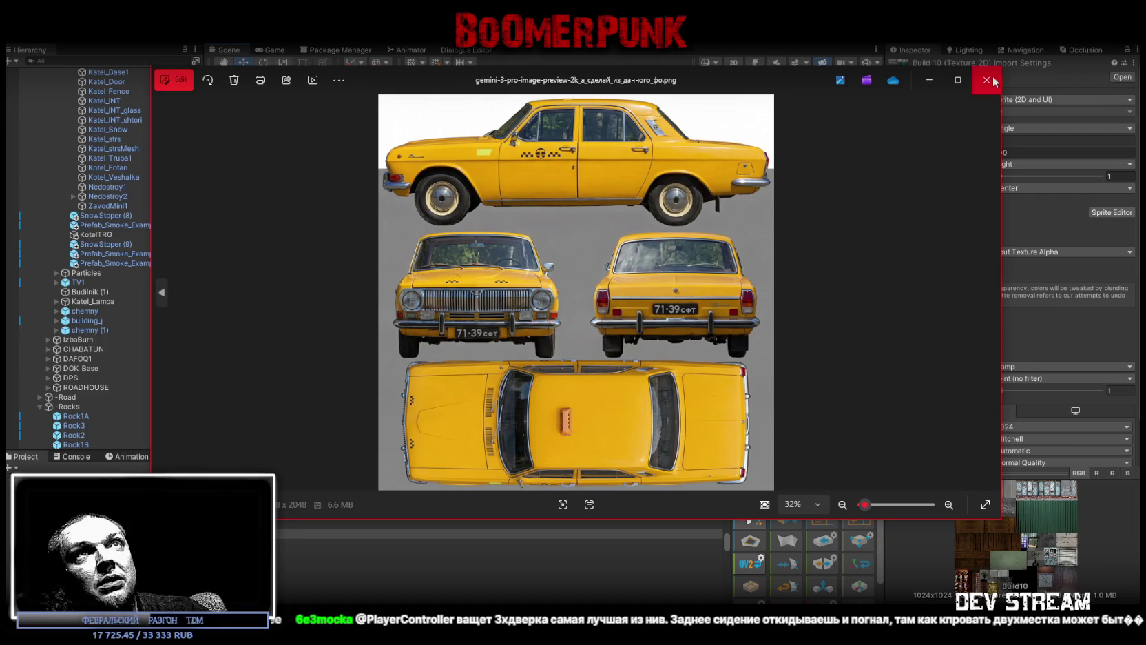
# - Select and frame the bus, then follow its material to the TDMcarN3 texture in Project
pyautogui.click(990, 80)
pyautogui.moveTo(595, 239); pyautogui.dragTo(458, 216)
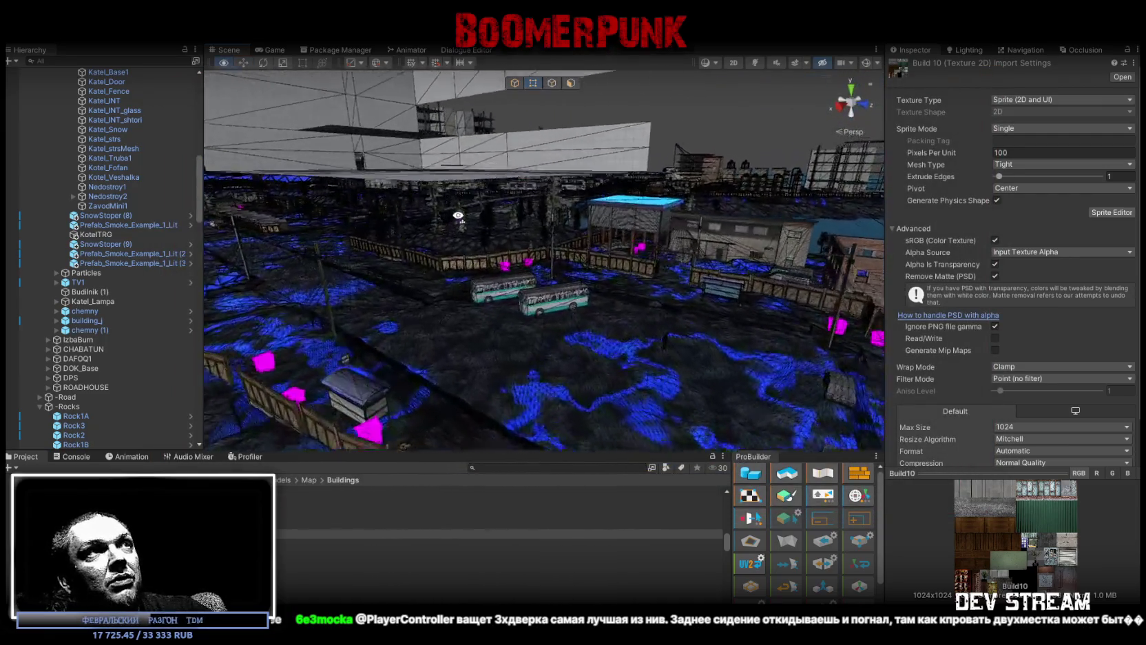
pyautogui.scroll(5, 458, 215)
pyautogui.click(526, 266)
pyautogui.press('f')
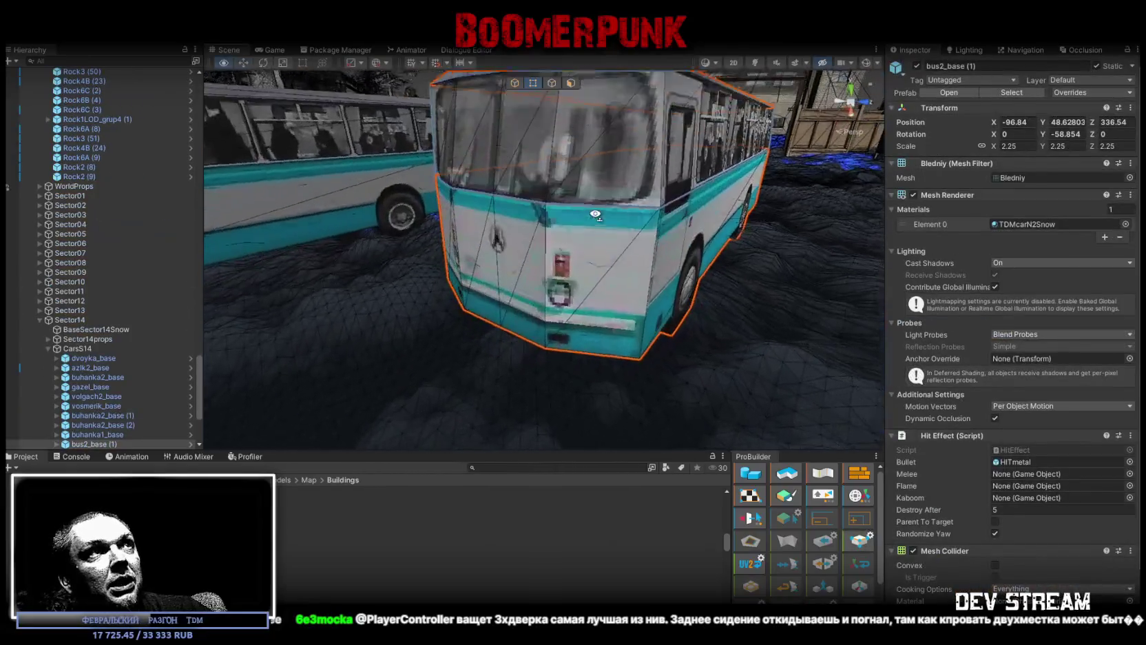
pyautogui.click(1036, 224)
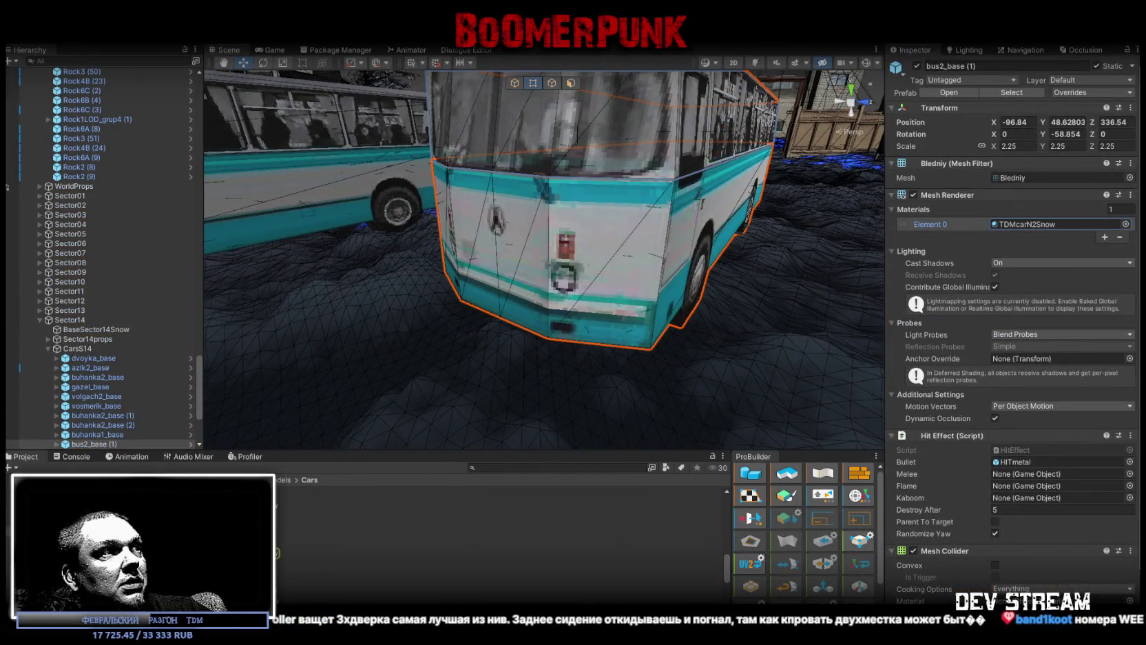
pyautogui.click(482, 582)
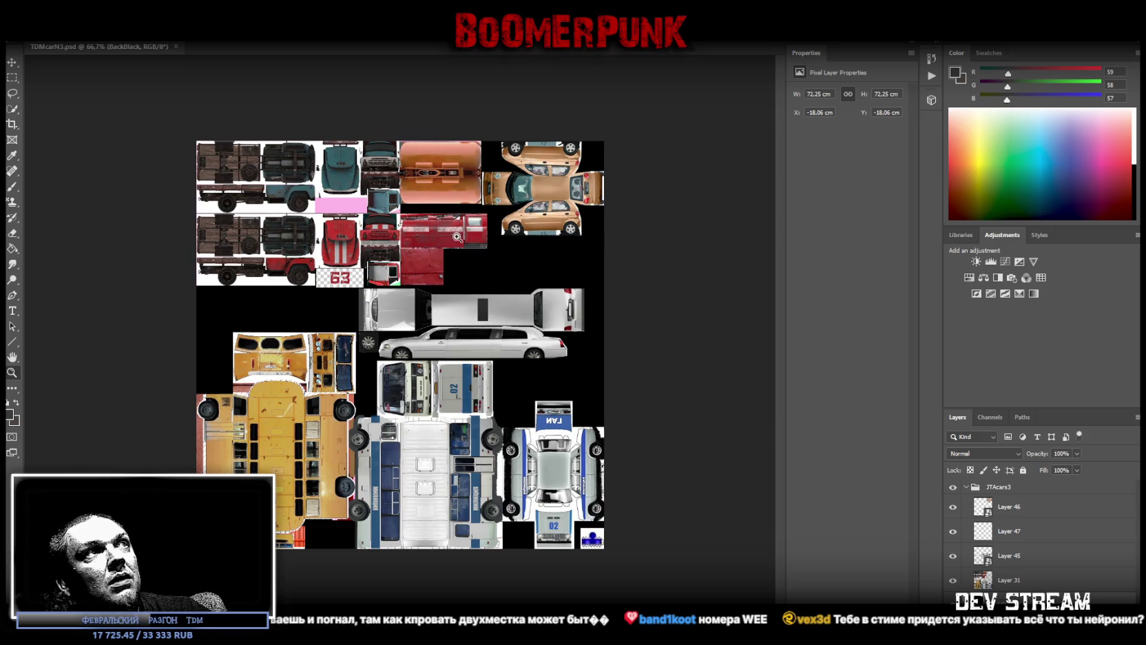
# - Zoom around TDMcarN3.psd to inspect the police car, bus and lower-sheet textures
pyautogui.moveTo(570, 499); pyautogui.dragTo(616, 510)
pyautogui.scroll(-2, 616, 509)
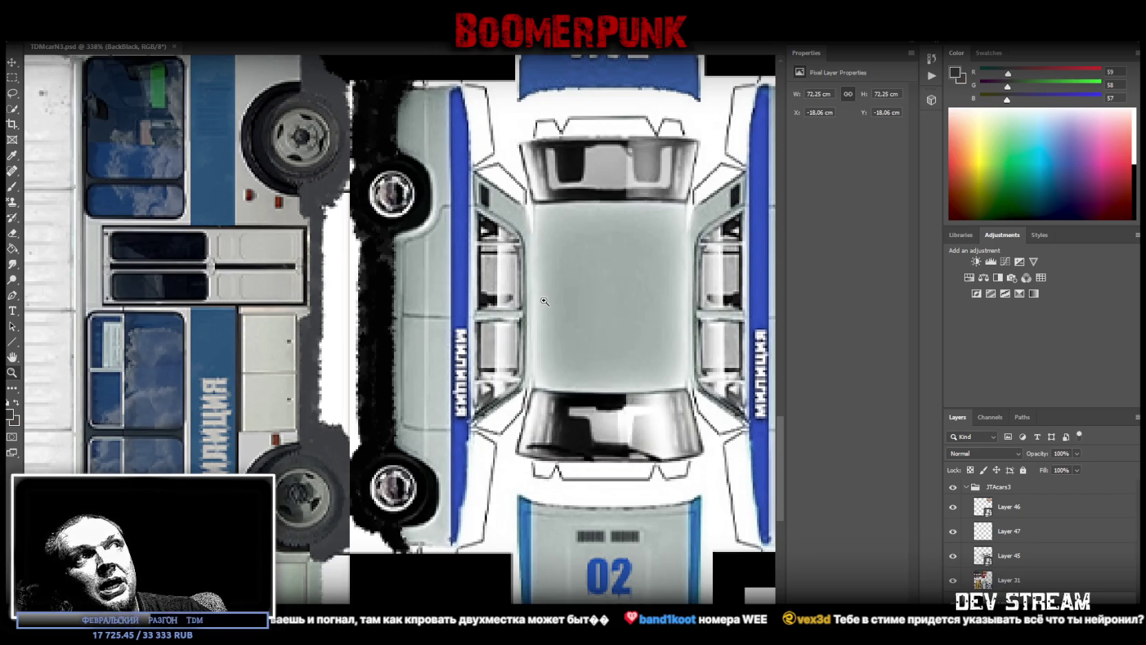
pyautogui.moveTo(544, 302); pyautogui.dragTo(488, 317)
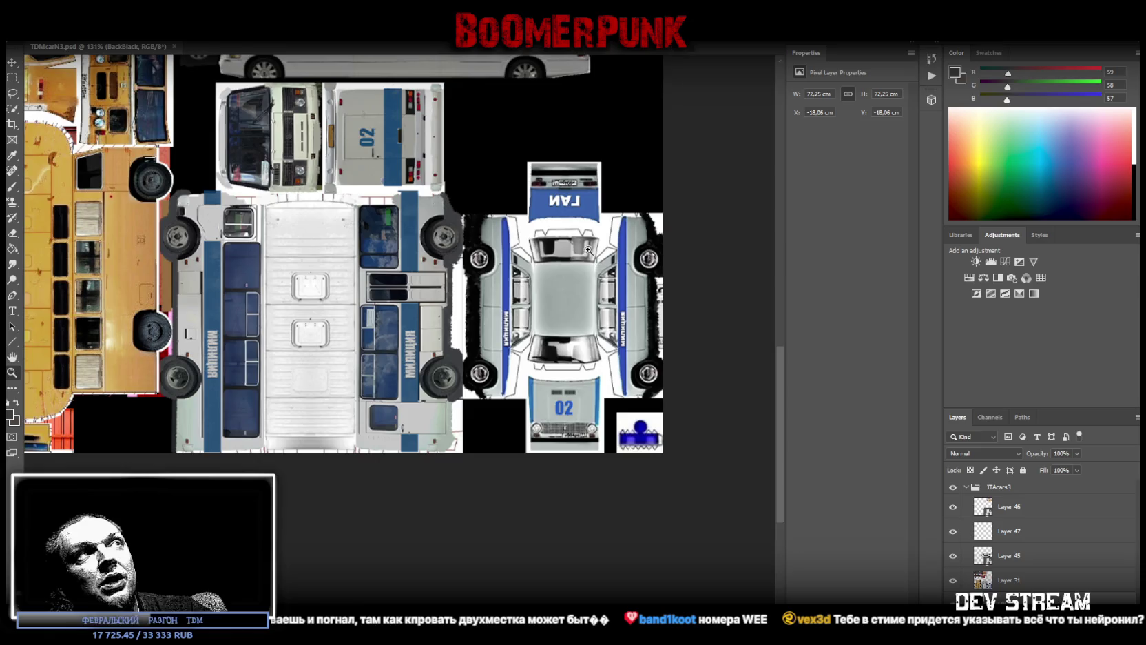
pyautogui.moveTo(589, 250); pyautogui.dragTo(476, 241)
pyautogui.moveTo(490, 535)
pyautogui.mouseDown()
pyautogui.moveTo(455, 531)
pyautogui.moveTo(524, 509)
pyautogui.moveTo(490, 491)
pyautogui.mouseUp()
pyautogui.scroll(3, 575, 263)
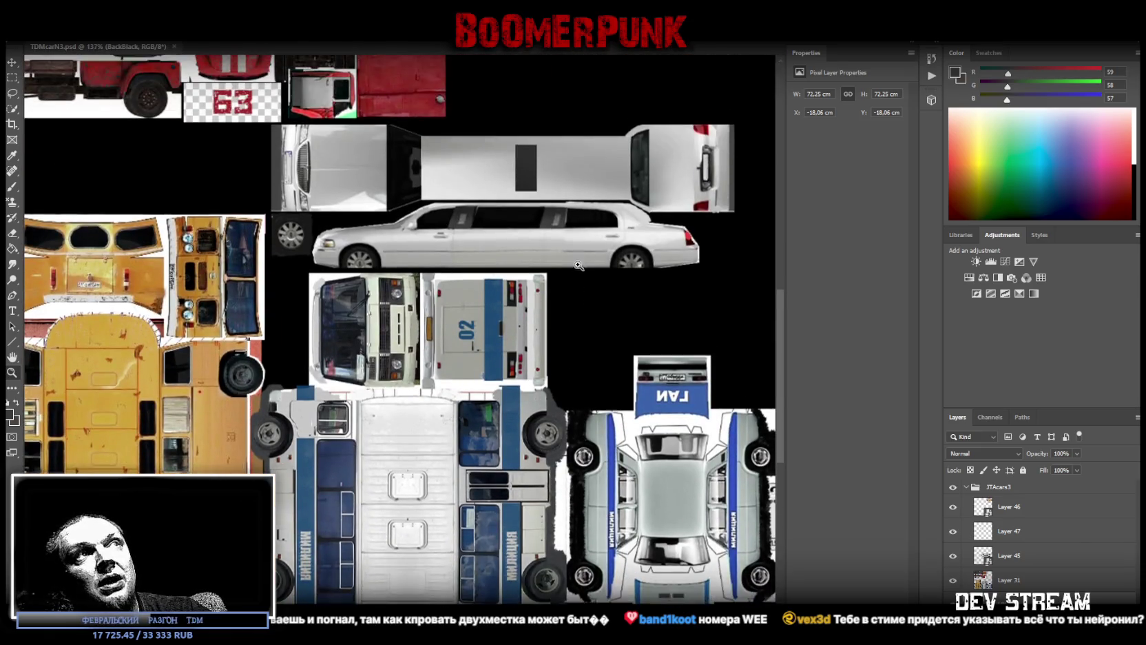
# - View the whole atlas at about 97%, check the truck textures, then return to Unity
pyautogui.moveTo(319, 440); pyautogui.dragTo(292, 455)
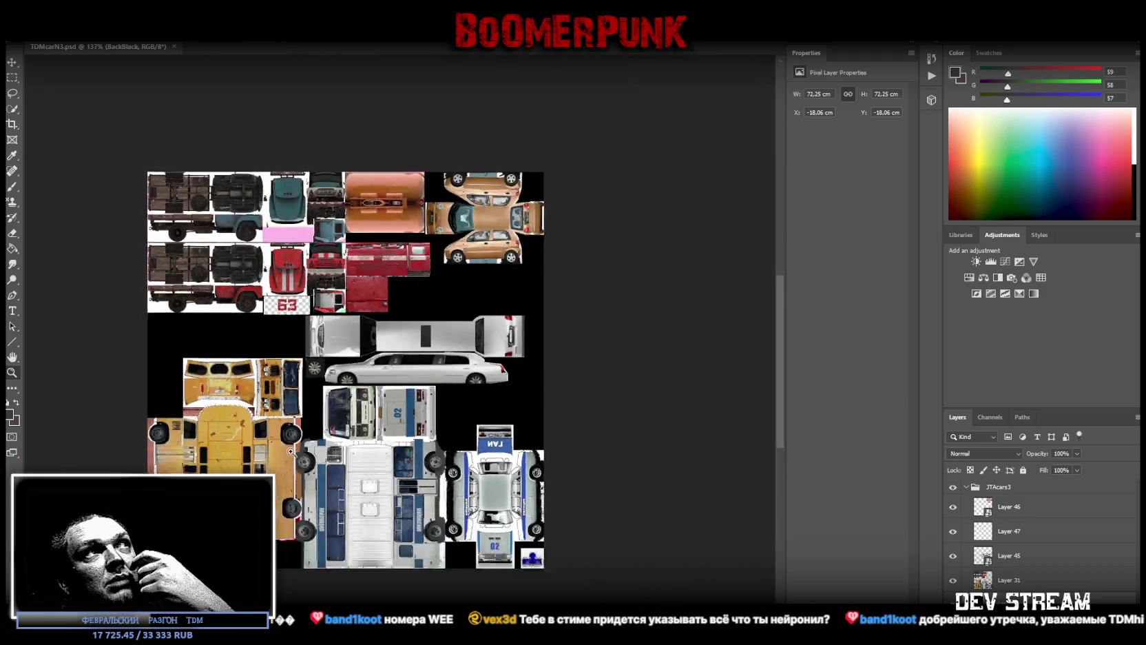
pyautogui.moveTo(373, 221)
pyautogui.mouseDown()
pyautogui.moveTo(441, 221)
pyautogui.moveTo(373, 221)
pyautogui.mouseUp()
pyautogui.moveTo(164, 138)
pyautogui.mouseDown()
pyautogui.moveTo(386, 141)
pyautogui.moveTo(310, 158)
pyautogui.moveTo(498, 182)
pyautogui.mouseUp()
pyautogui.scroll(1, 516, 251)
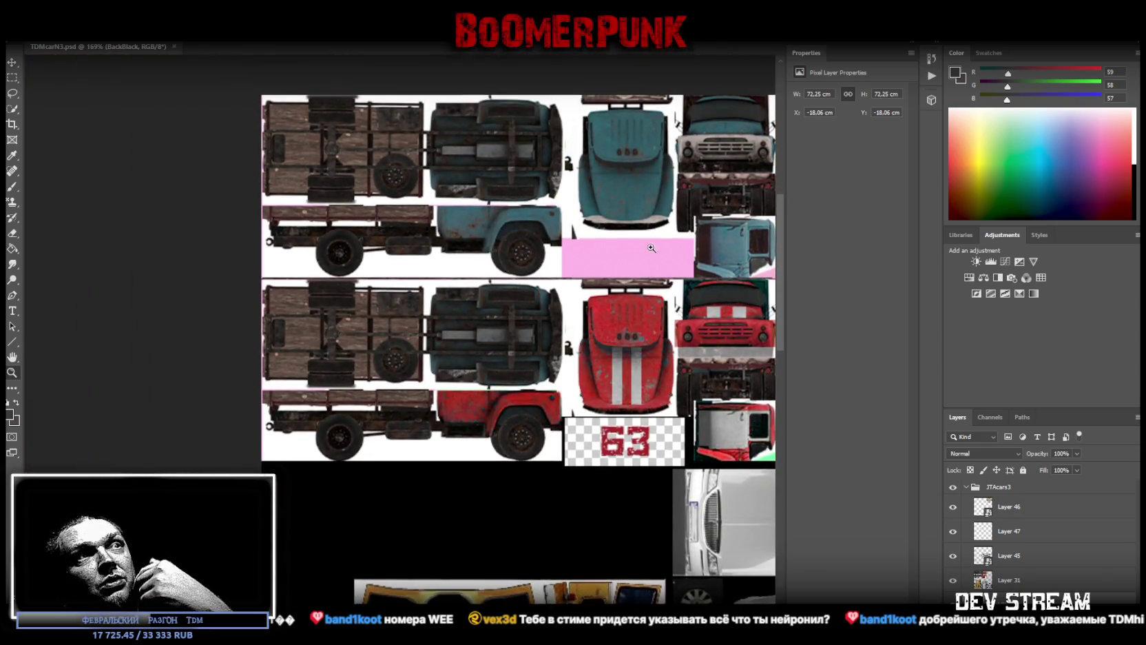
pyautogui.scroll(-4, 450, 494)
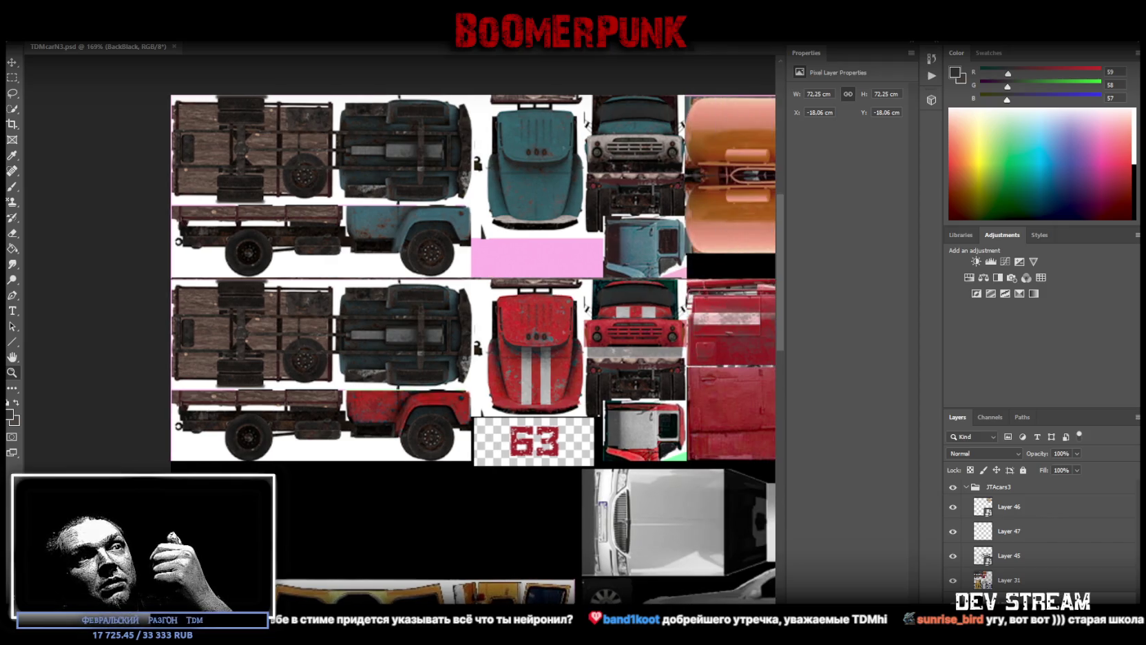
pyautogui.scroll(5, 351, 437)
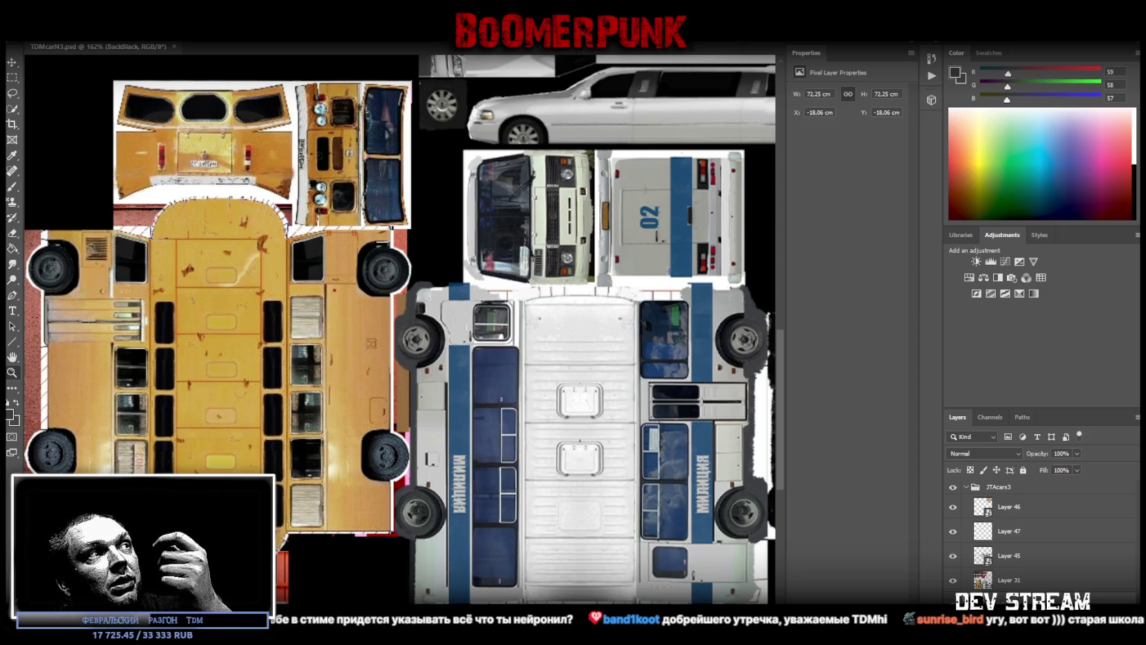
pyautogui.scroll(-2, 466, 533)
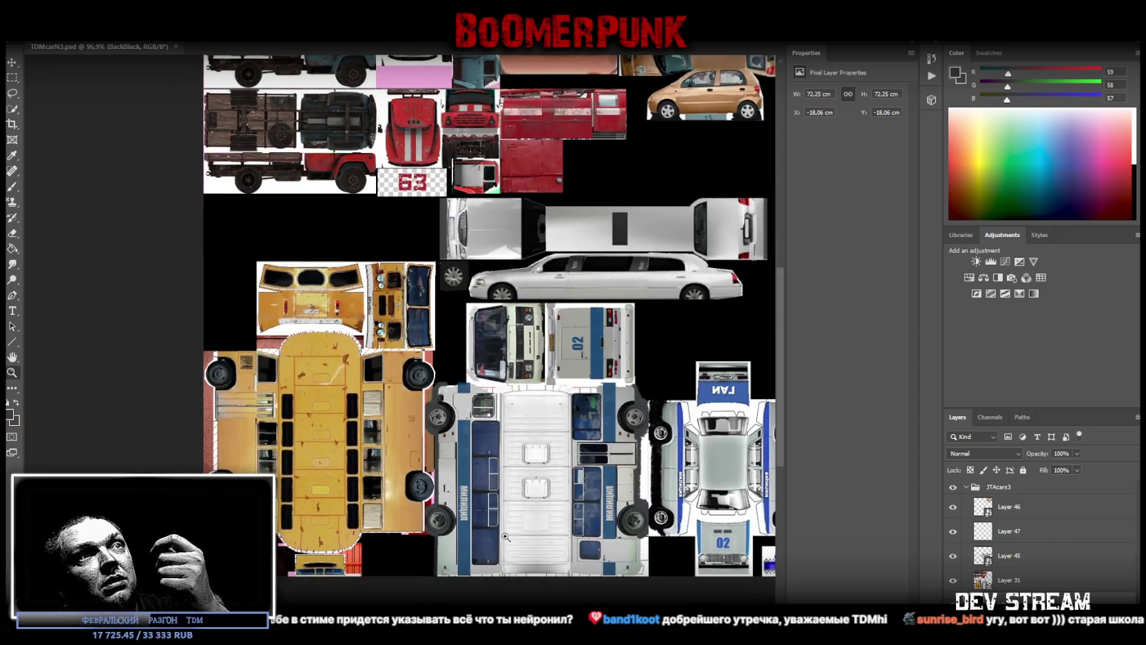
pyautogui.hotkey('alt', 'Tab')
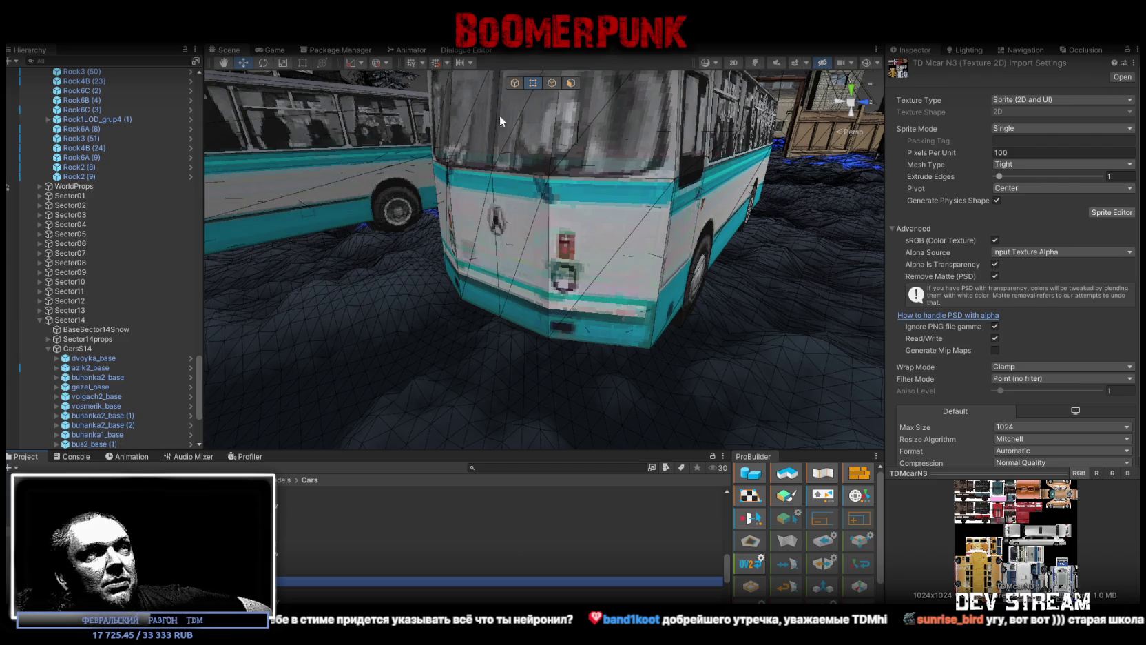
# - Switch from Unity to the pink Niva TDMcar model in Blockbench
pyautogui.hotkey('alt', 'Tab')
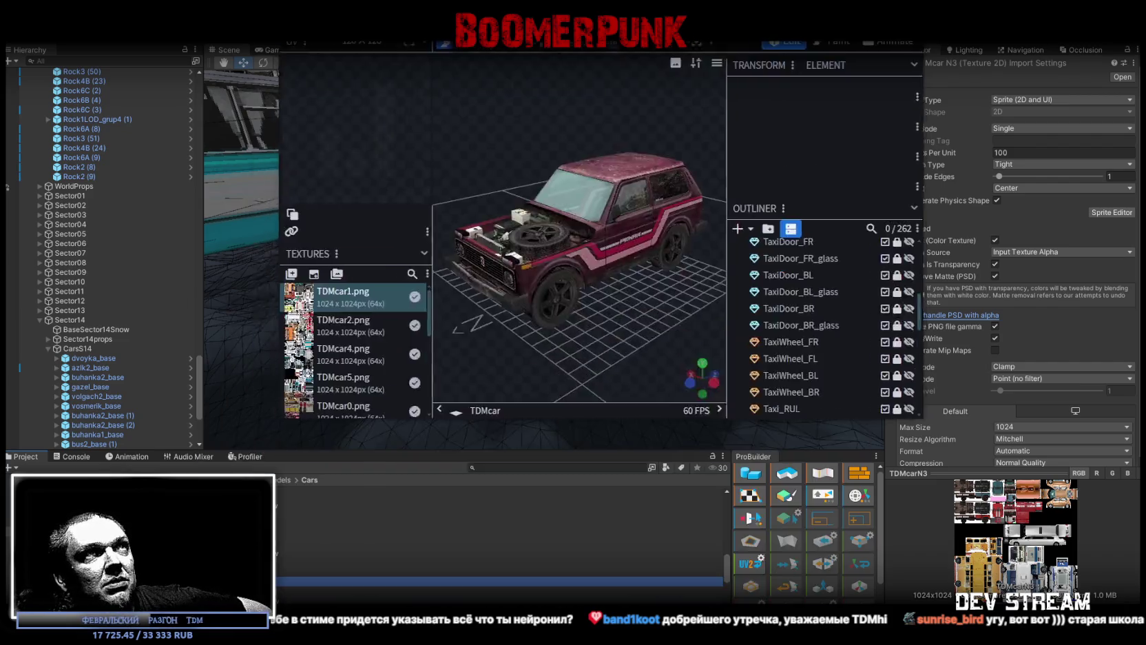
# - Hide the PekarMain_Kapot hood to inspect the engine bay, then show and select it
pyautogui.scroll(5, 690, 302)
pyautogui.moveTo(774, 506)
pyautogui.mouseDown()
pyautogui.moveTo(800, 464)
pyautogui.moveTo(362, 496)
pyautogui.moveTo(384, 509)
pyautogui.moveTo(423, 471)
pyautogui.moveTo(943, 475)
pyautogui.mouseUp()
pyautogui.click(1132, 470)
pyautogui.click(1131, 470)
pyautogui.click(1132, 470)
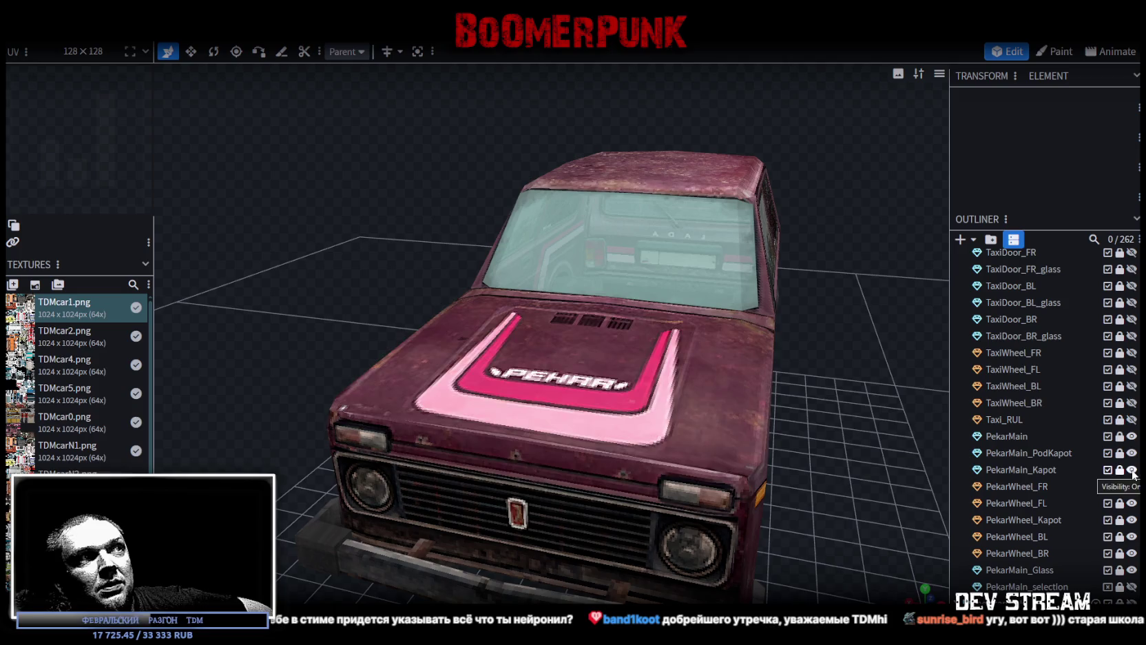
pyautogui.click(1132, 470)
pyautogui.moveTo(836, 363)
pyautogui.mouseDown()
pyautogui.moveTo(839, 394)
pyautogui.moveTo(1050, 409)
pyautogui.mouseUp()
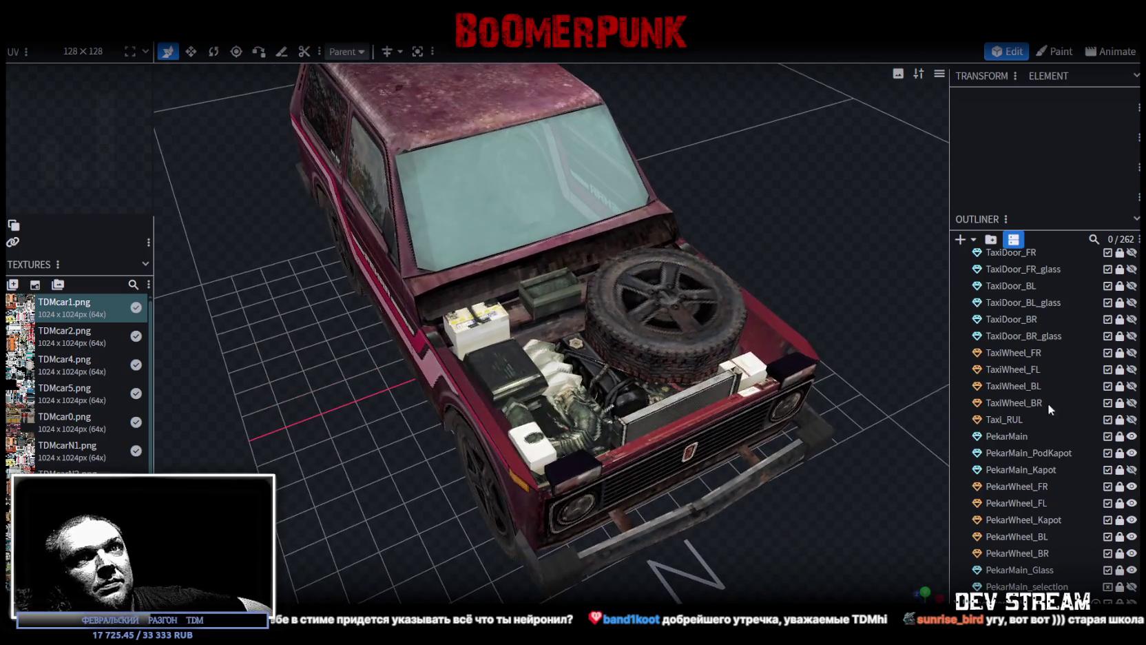
pyautogui.click(1131, 470)
pyautogui.click(1121, 471)
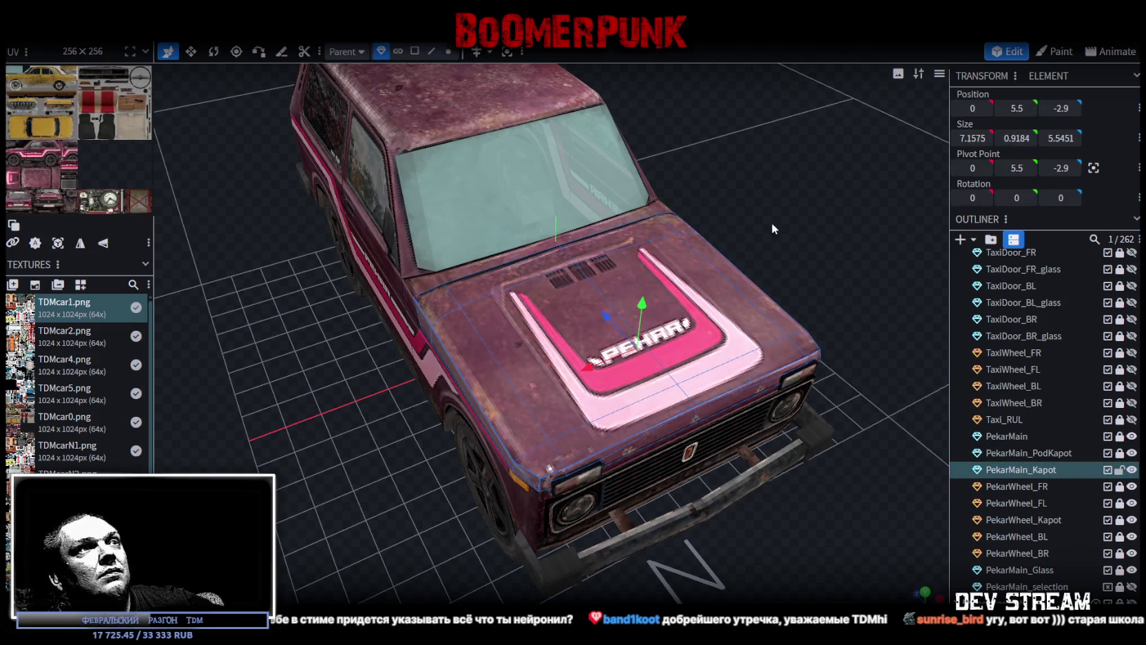
# - Rotate the hood open to 77.5° on X, then undo back to 0°
pyautogui.press('r')
pyautogui.moveTo(802, 193)
pyautogui.mouseDown()
pyautogui.moveTo(807, 180)
pyautogui.moveTo(769, 161)
pyautogui.mouseUp()
pyautogui.moveTo(607, 217)
pyautogui.mouseDown()
pyautogui.moveTo(551, 142)
pyautogui.moveTo(562, 175)
pyautogui.moveTo(541, 158)
pyautogui.mouseUp()
pyautogui.moveTo(804, 181)
pyautogui.mouseDown()
pyautogui.moveTo(701, 135)
pyautogui.moveTo(788, 236)
pyautogui.mouseUp()
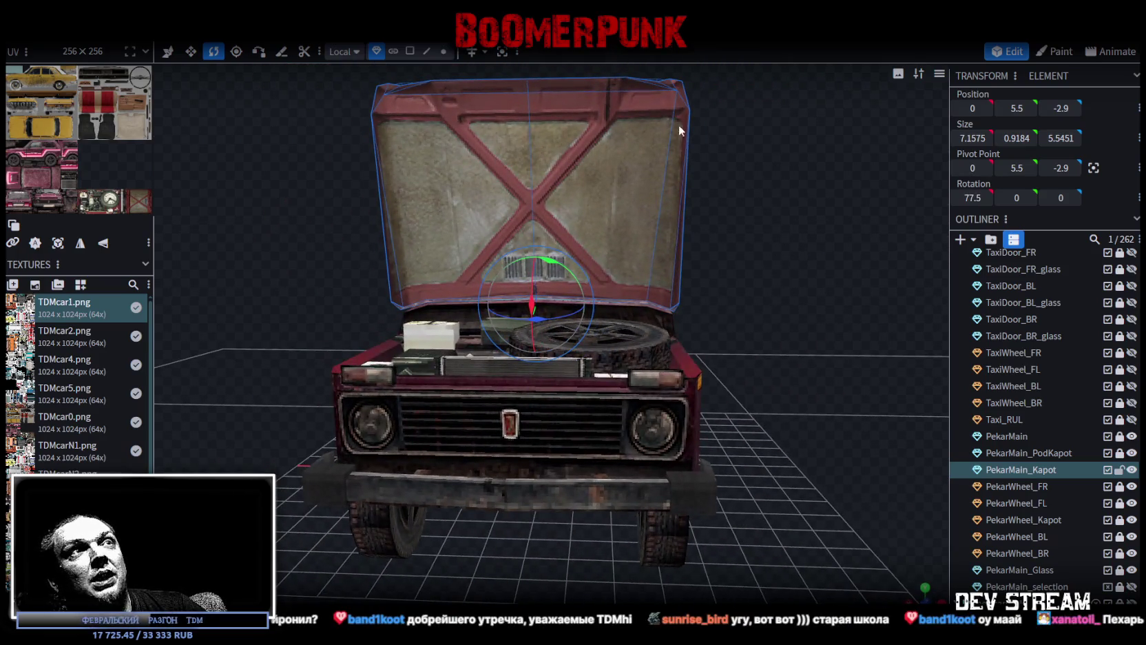
pyautogui.moveTo(754, 147)
pyautogui.mouseDown()
pyautogui.moveTo(752, 194)
pyautogui.moveTo(723, 191)
pyautogui.moveTo(743, 186)
pyautogui.mouseUp()
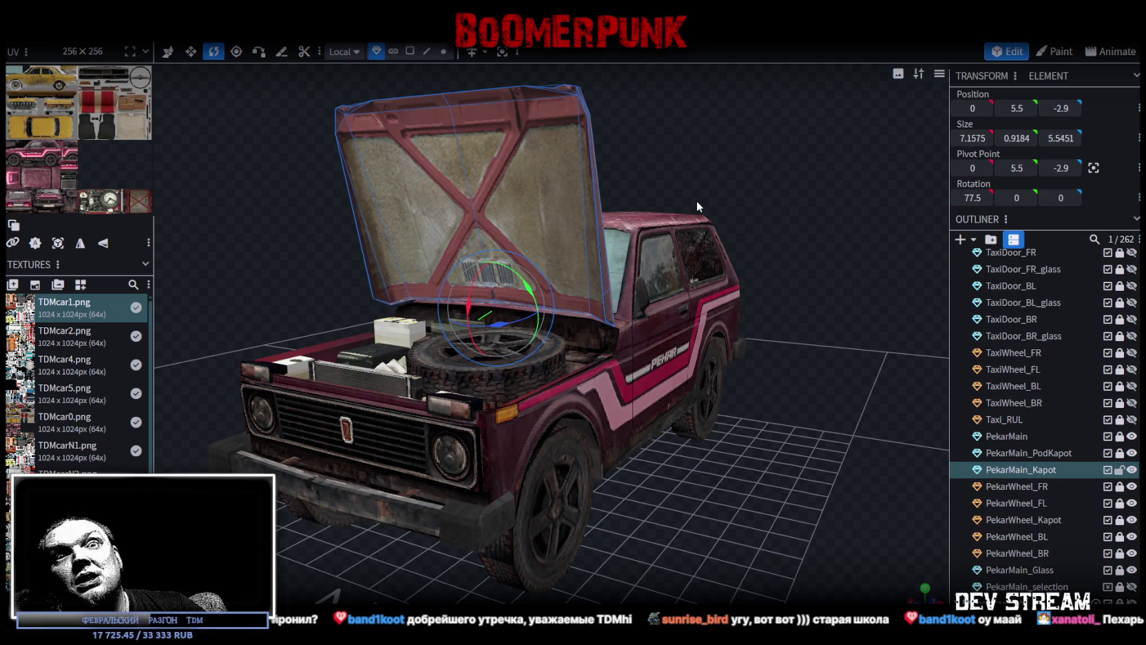
pyautogui.hotkey('ctrl', 'z')
# - Save the model as TDMcar.bbmodel and return to Unity
pyautogui.moveTo(678, 199)
pyautogui.mouseDown()
pyautogui.moveTo(379, 166)
pyautogui.moveTo(622, 151)
pyautogui.mouseUp()
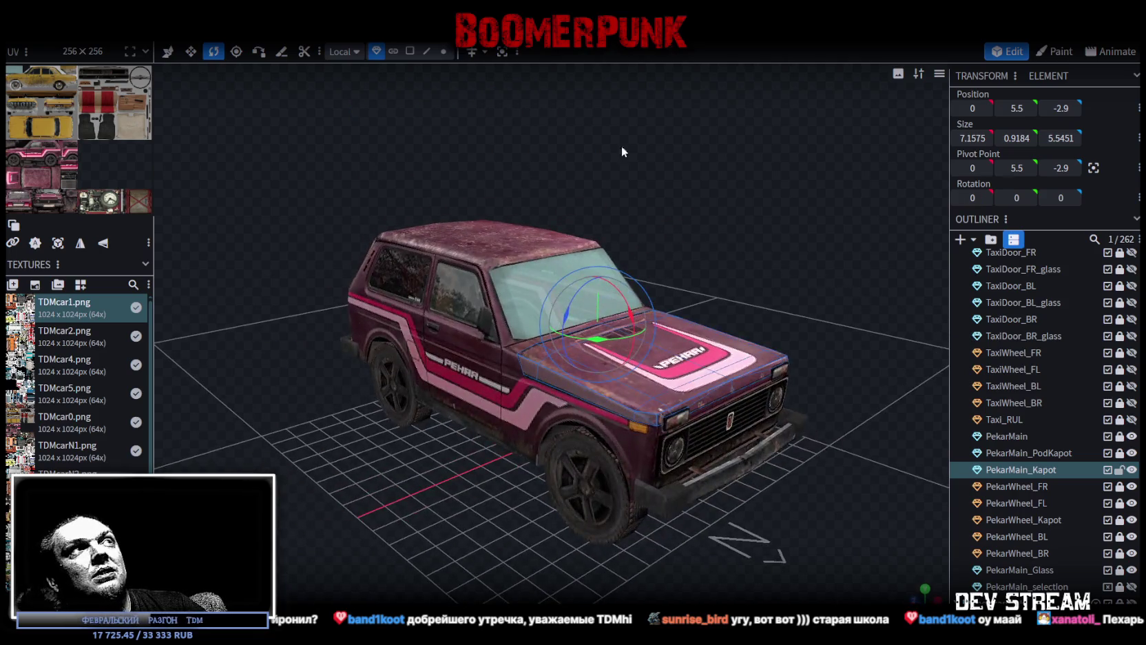
pyautogui.hotkey('ctrl', 's')
pyautogui.hotkey('alt', 'Tab')
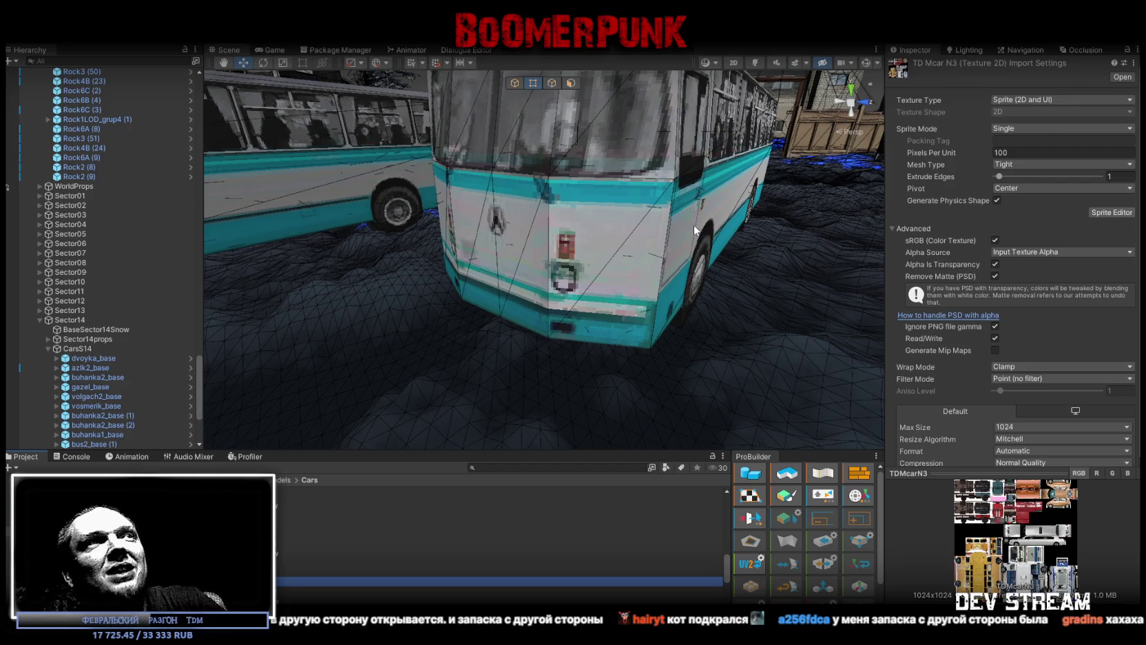
# - Orbit the Unity Scene view to see both parked buses
pyautogui.moveTo(526, 282)
pyautogui.mouseDown()
pyautogui.moveTo(751, 254)
pyautogui.moveTo(640, 259)
pyautogui.moveTo(685, 276)
pyautogui.moveTo(716, 316)
pyautogui.mouseUp()
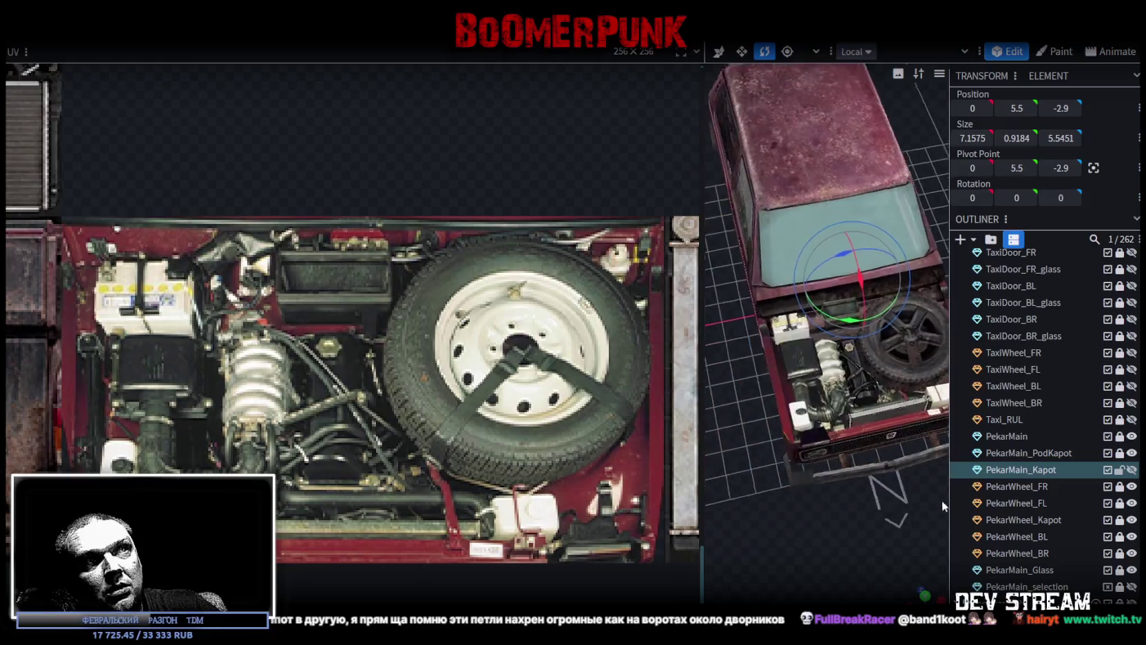
# - Orbit close to the Niva's engine bay beside its UV texture, then return to Unity
pyautogui.moveTo(772, 557)
pyautogui.mouseDown()
pyautogui.moveTo(865, 461)
pyautogui.moveTo(775, 510)
pyautogui.moveTo(815, 482)
pyautogui.moveTo(717, 454)
pyautogui.mouseUp()
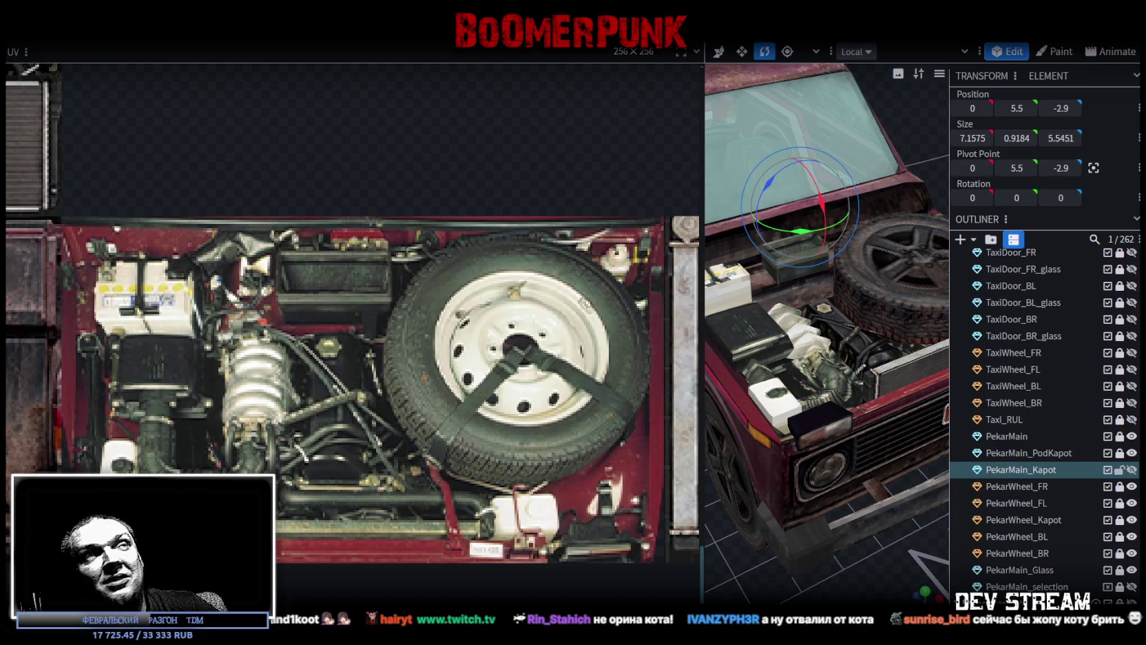
pyautogui.hotkey('alt', 'Tab')
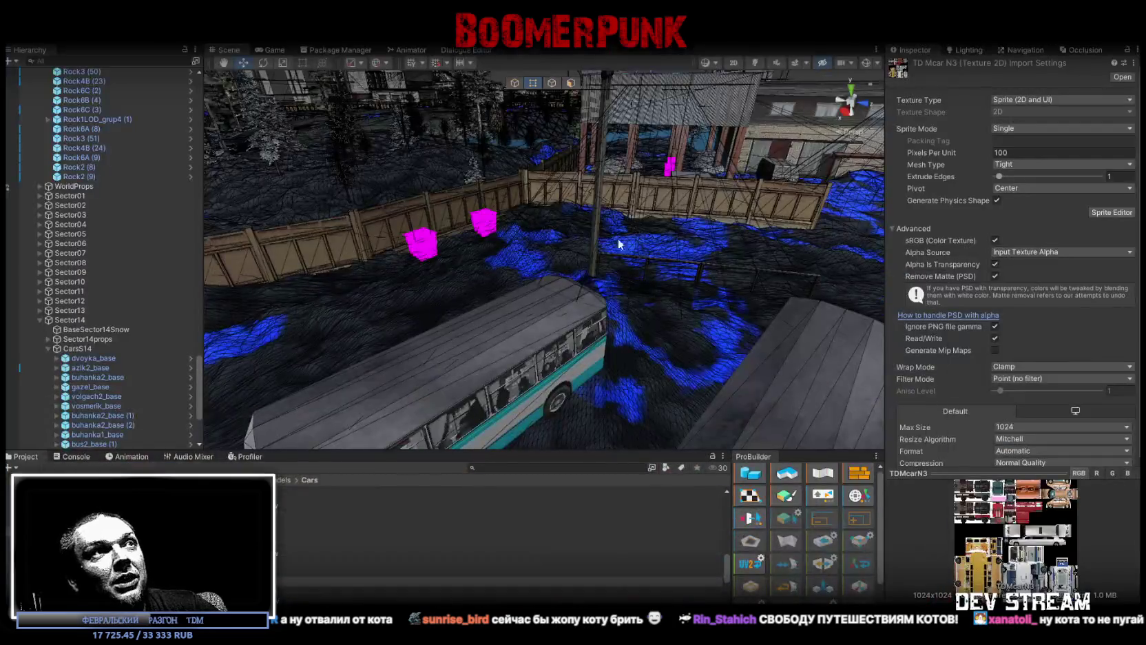
# - Orbit around the parked buses, then minimise everything to show the Windows desktop
pyautogui.moveTo(600, 258)
pyautogui.mouseDown()
pyautogui.moveTo(728, 275)
pyautogui.moveTo(596, 283)
pyautogui.moveTo(595, 301)
pyautogui.mouseUp()
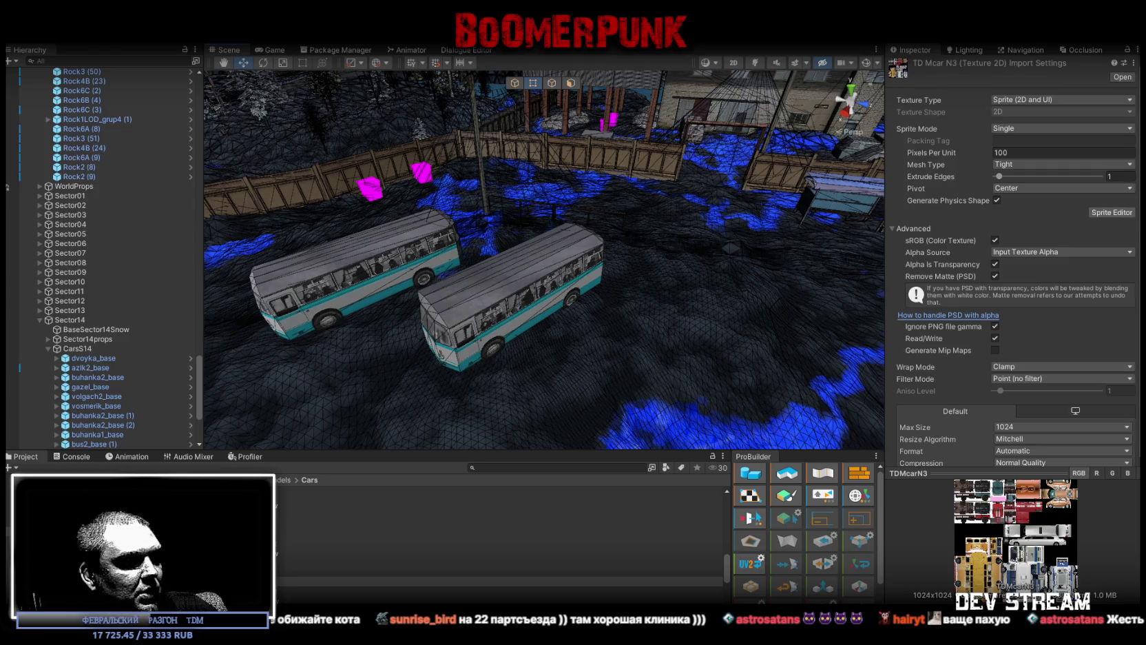
pyautogui.press('super+d')
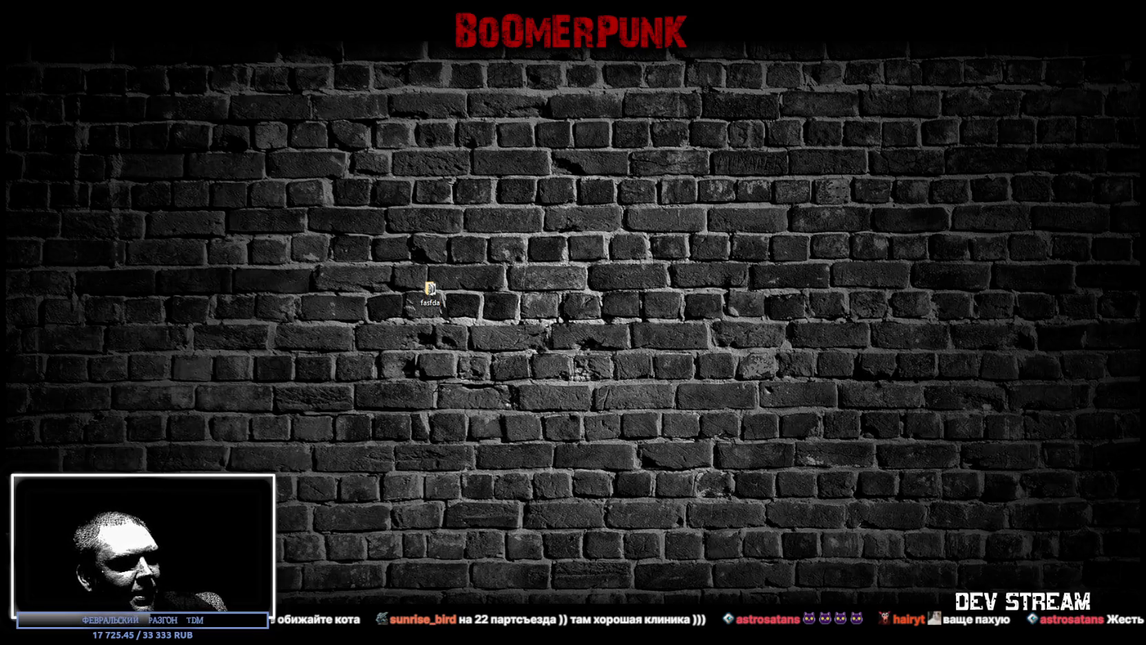
# - Restore the Unity Editor and bring up Build12.png in Windows Photos
pyautogui.press('super+d')
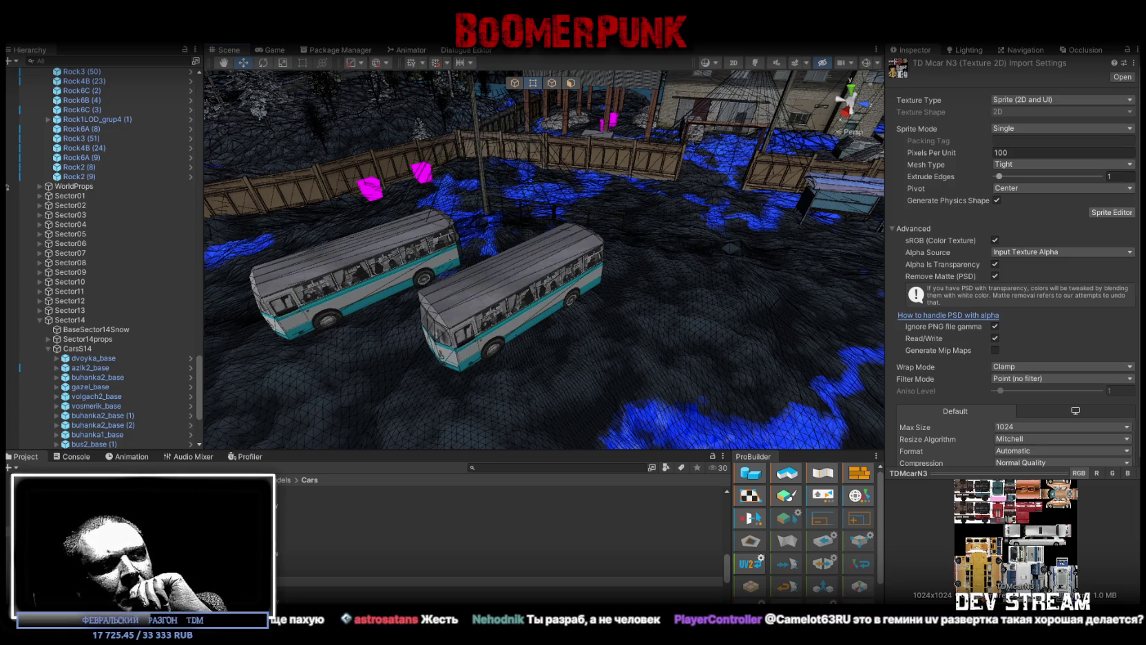
pyautogui.scroll(-5, 582, 376)
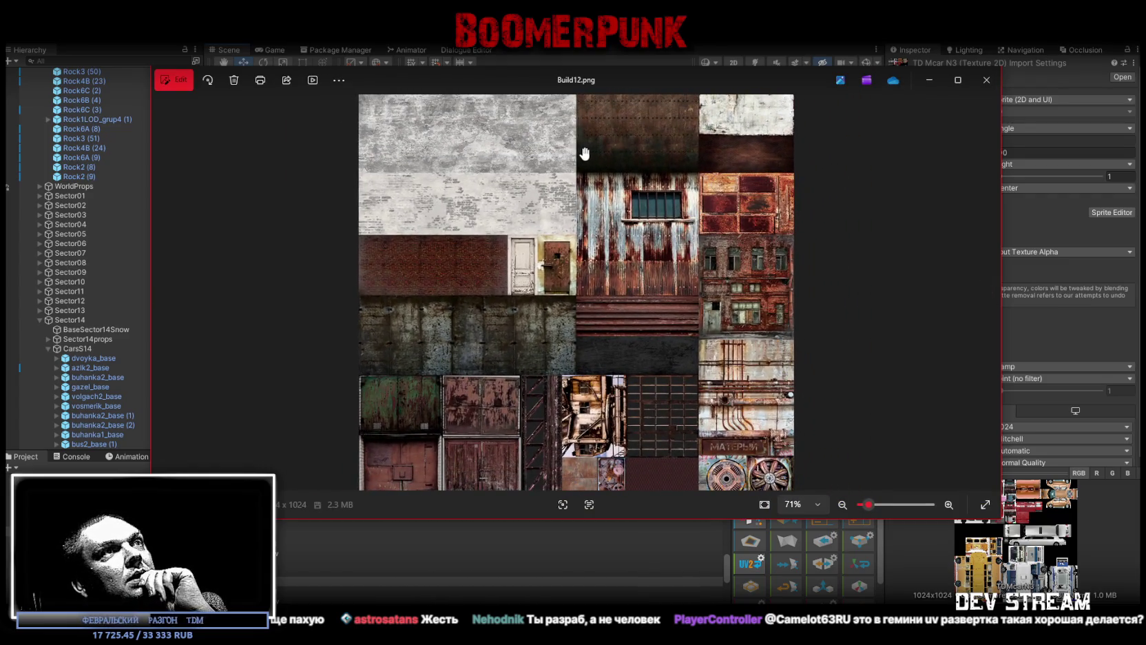
# - Zoom Build12.png out to 65% to see the whole atlas, then close Photos
pyautogui.scroll(-1, 438, 373)
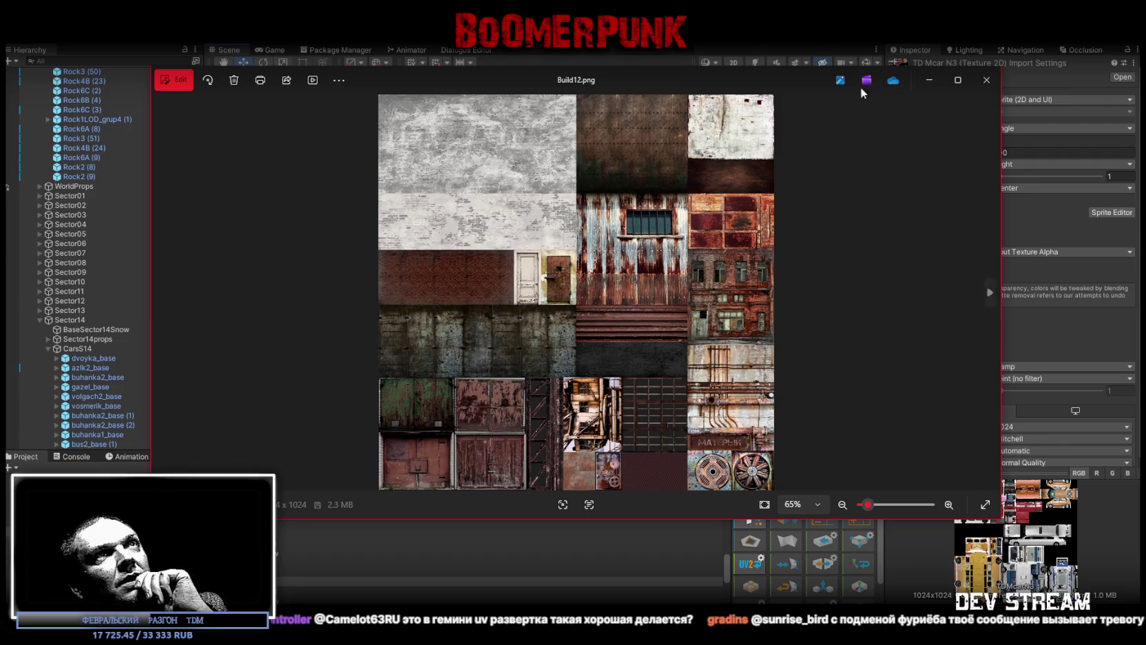
pyautogui.click(986, 80)
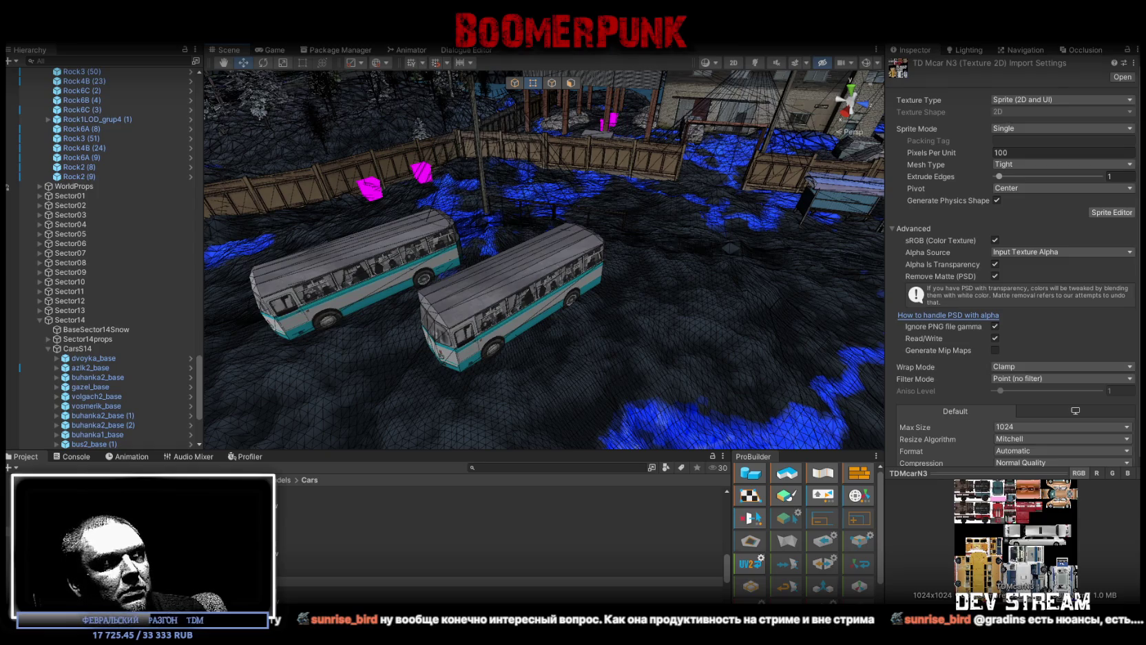
# - Switch from the Unity bus scene to Photoshop with the Build19.psd texture atlas open
pyautogui.hotkey('alt', 'Tab')
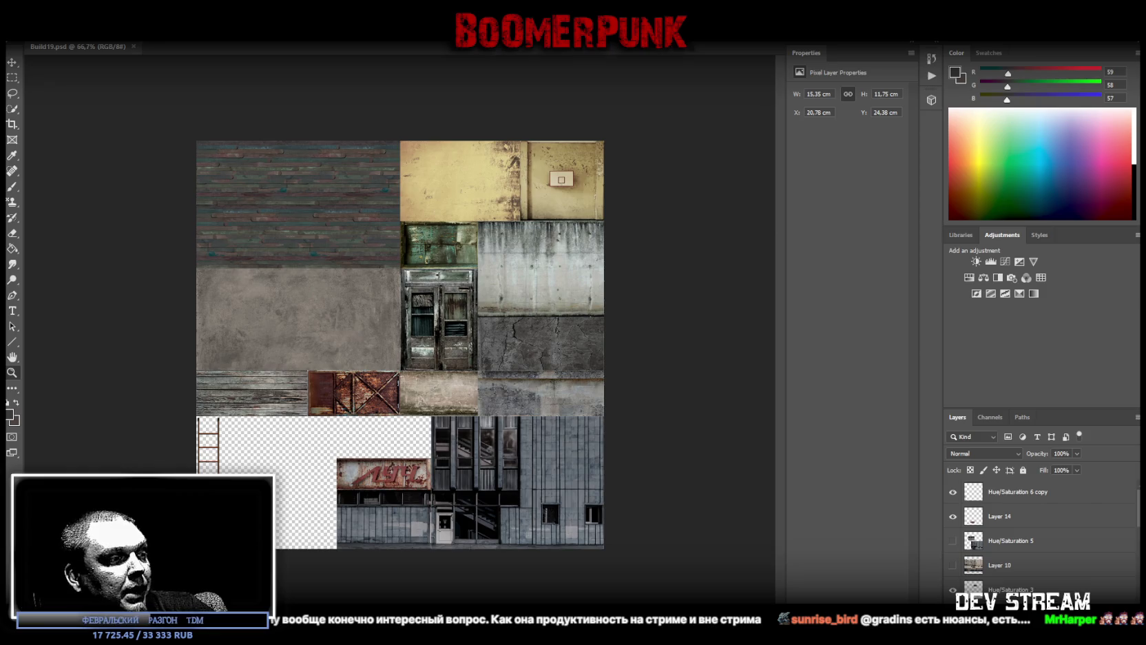
# - Briefly show the Windows desktop with Win+D, then restore the building atlas document
pyautogui.press('super+d')
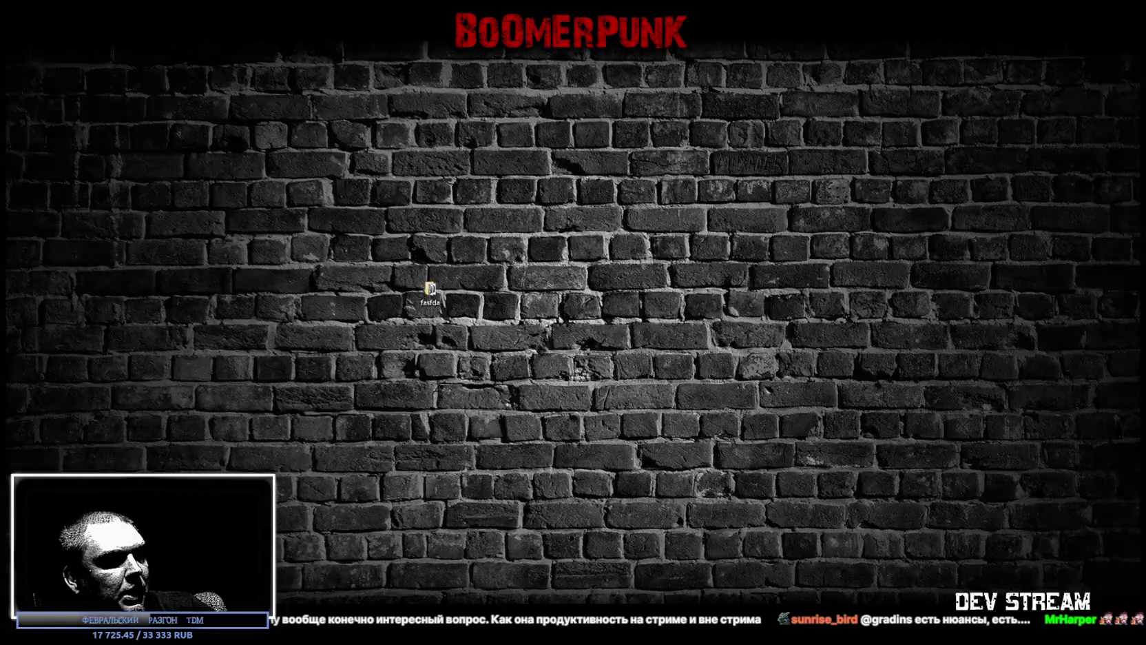
pyautogui.press('super+d')
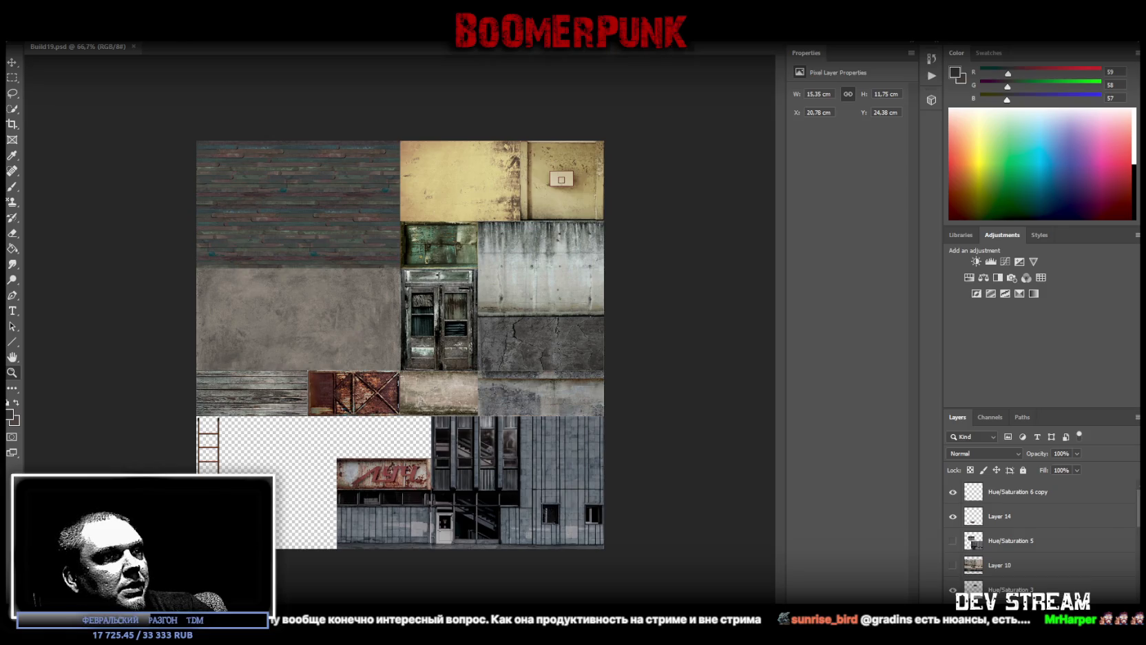
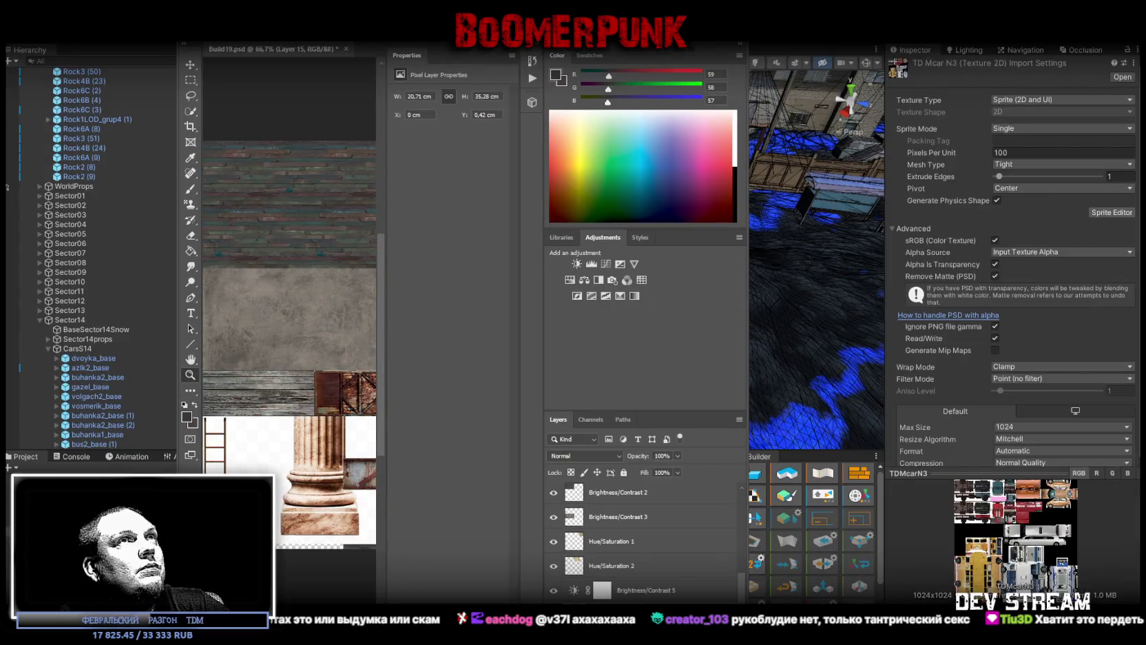
# - Paste the Corinthian column image as Layer 15 over the atlas's left half, covering the brick and concrete tiles
pyautogui.hotkey('alt', 'Tab')
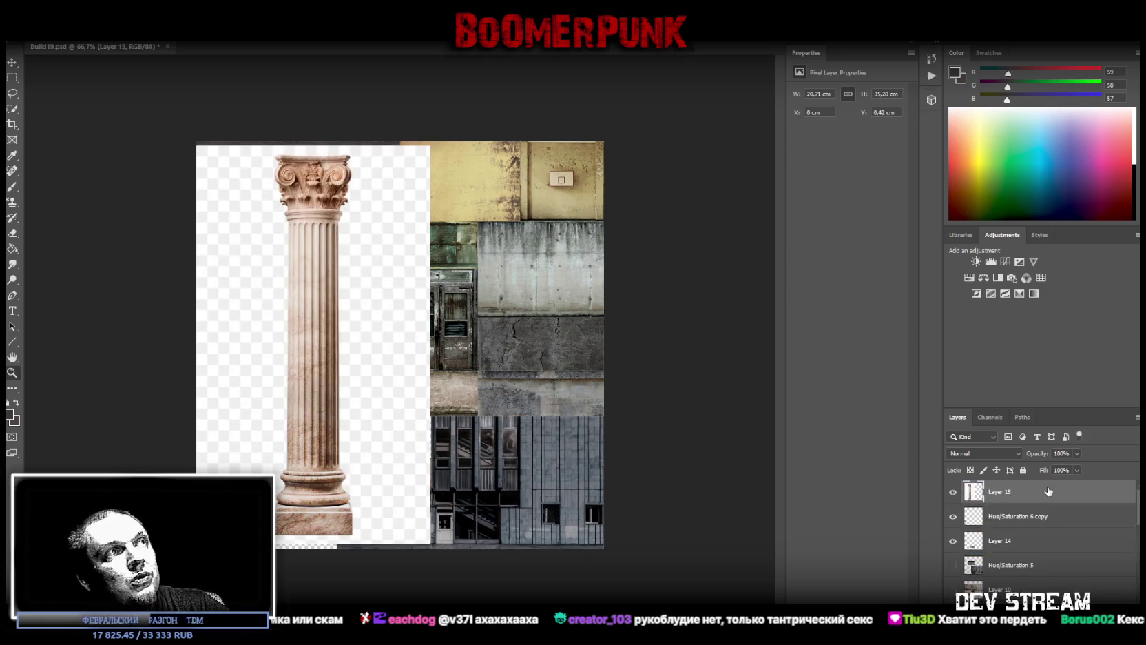
pyautogui.rightClick(1003, 491)
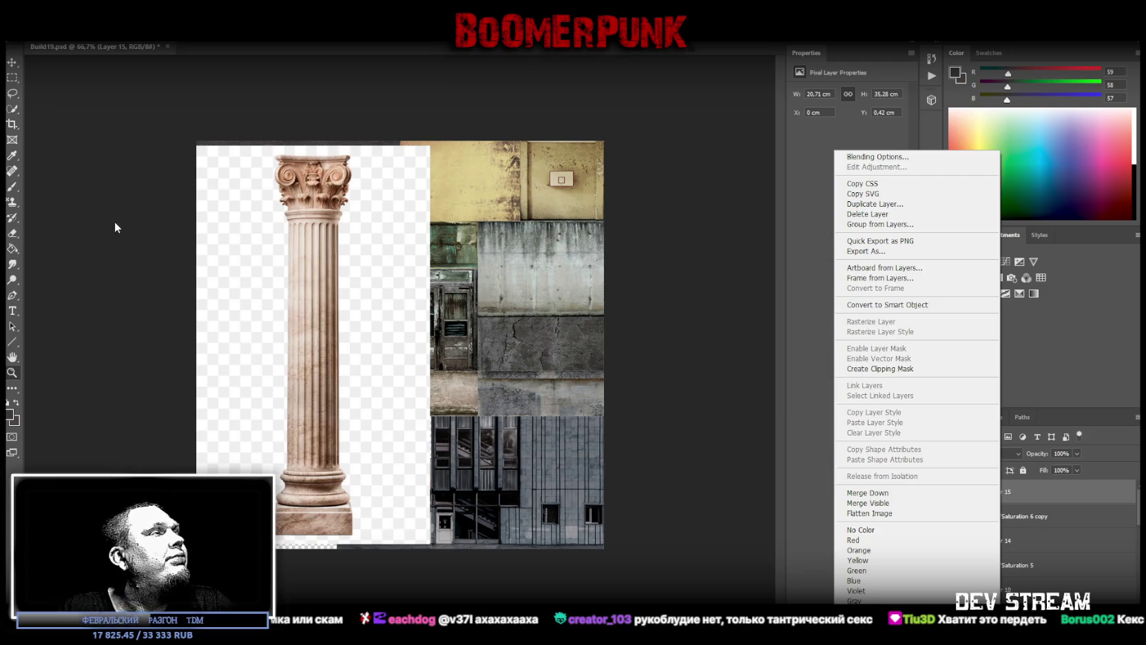
pyautogui.click(56, 199)
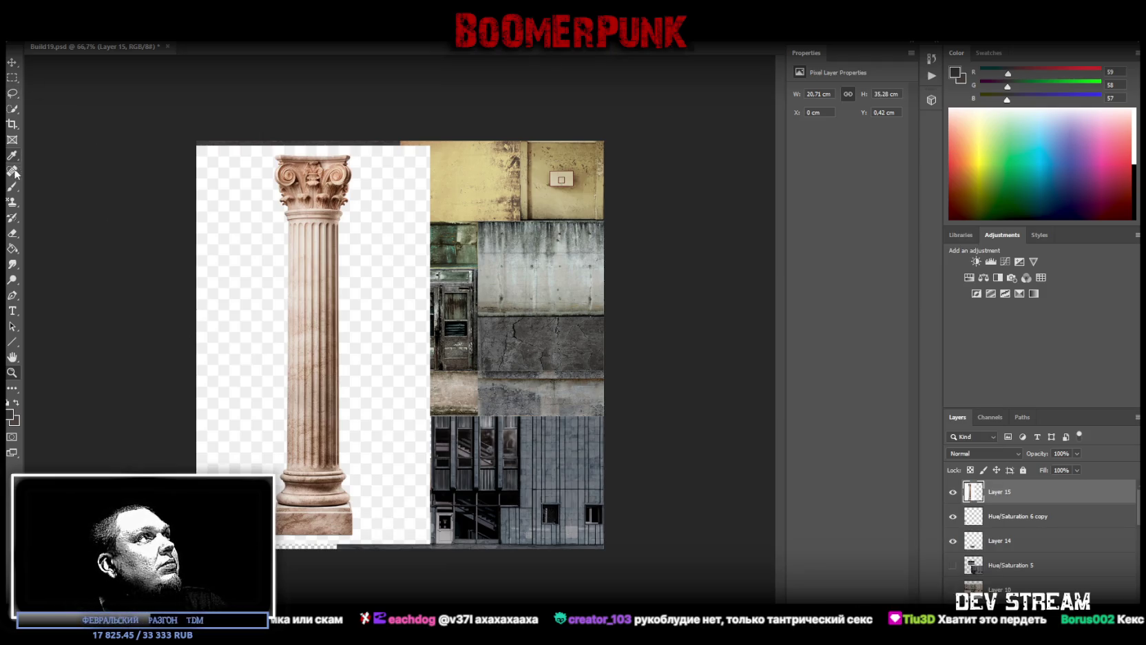